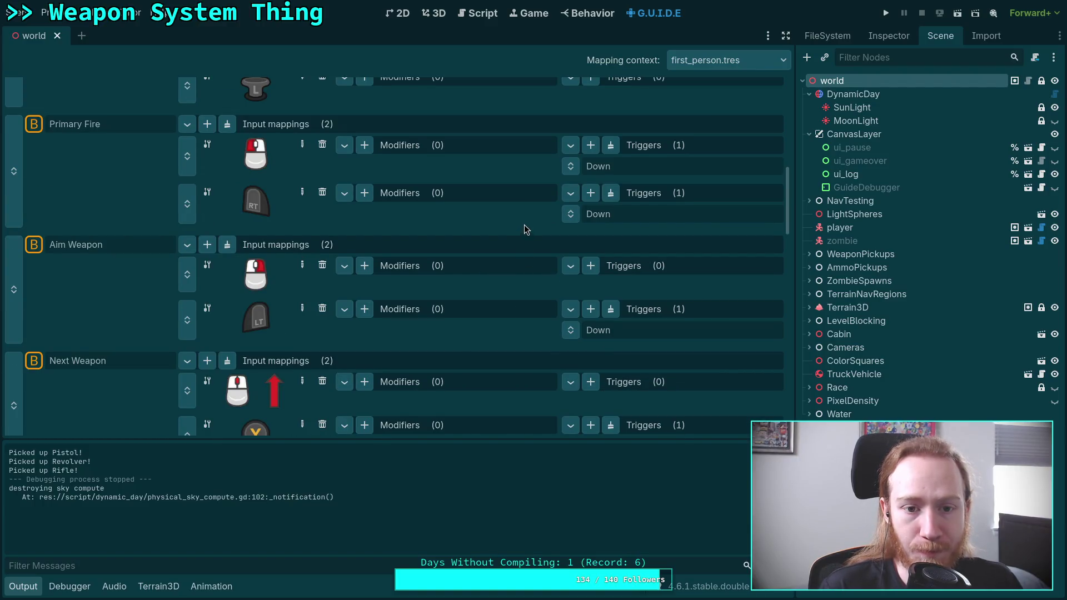
{"action": "scroll", "coordinate": [549, 243], "scroll_direction": "up", "scroll_amount": 2}
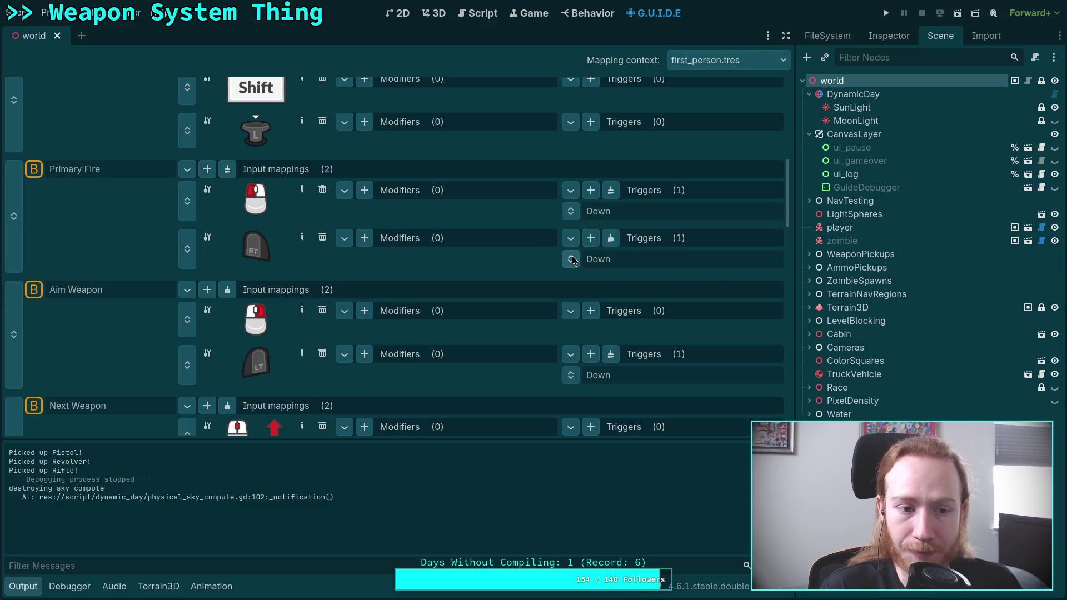
- Make the GuideDebugger node visible with Process Mode Inherit, then run the game full screen
{"action": "left_click", "coordinate": [888, 36]}
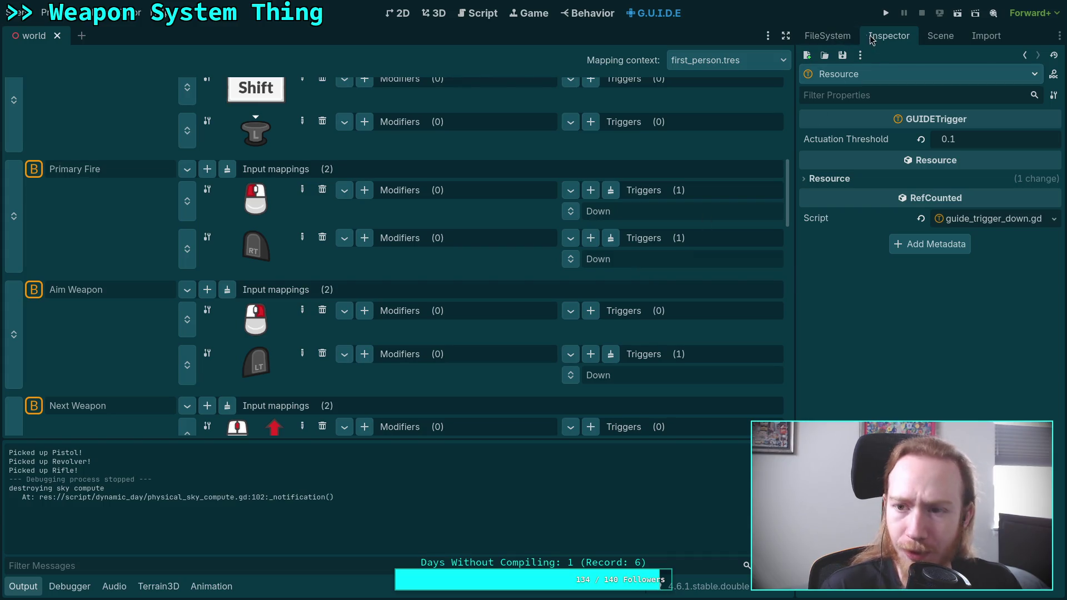
{"action": "left_click", "coordinate": [940, 35]}
{"action": "left_click", "coordinate": [1055, 187]}
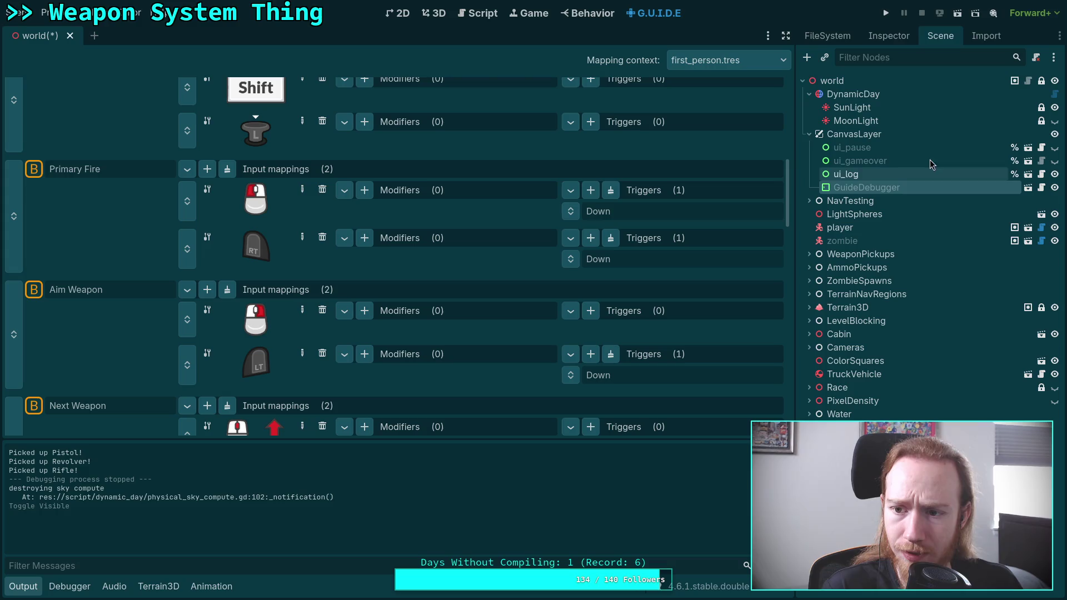
{"action": "left_click", "coordinate": [889, 36]}
{"action": "left_click", "coordinate": [979, 409]}
{"action": "left_click", "coordinate": [972, 418]}
{"action": "left_click", "coordinate": [886, 15]}
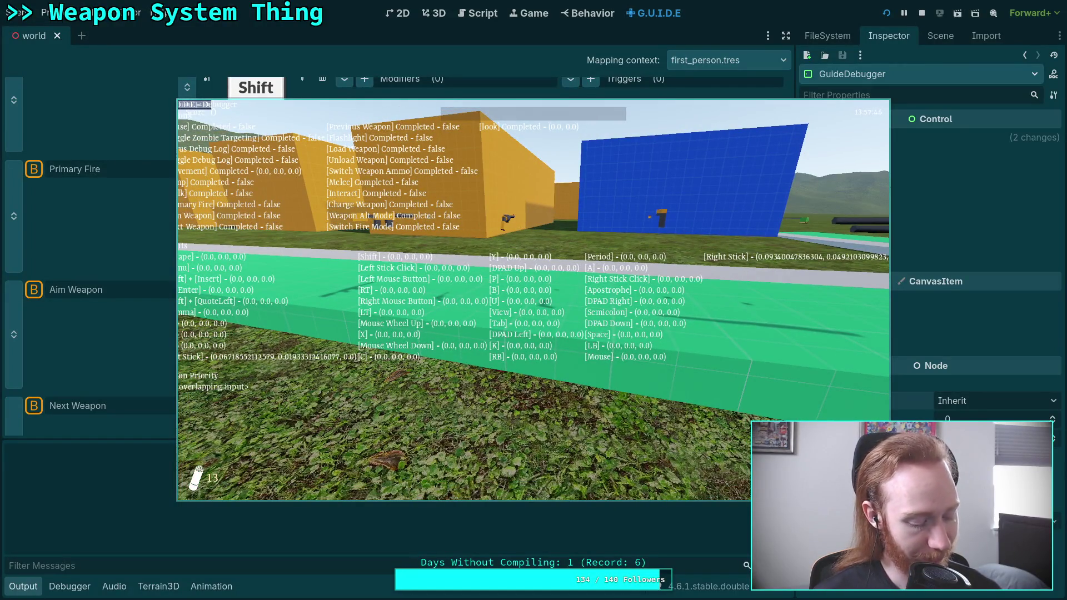
{"action": "key", "text": "F11"}
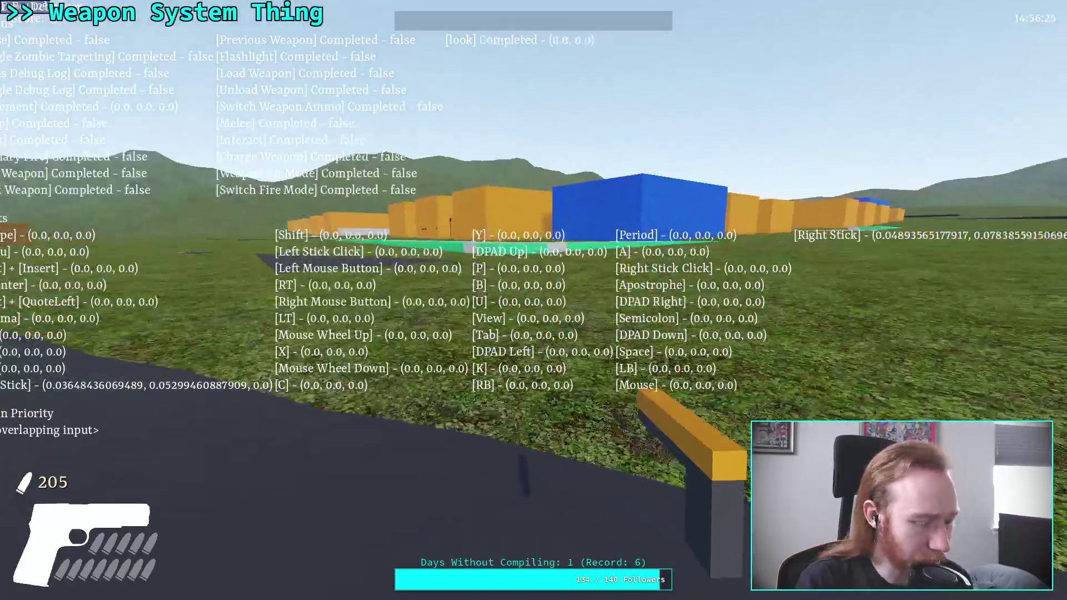
- Pause the running game and later resume it to keep play-testing
{"action": "key", "text": "Escape"}
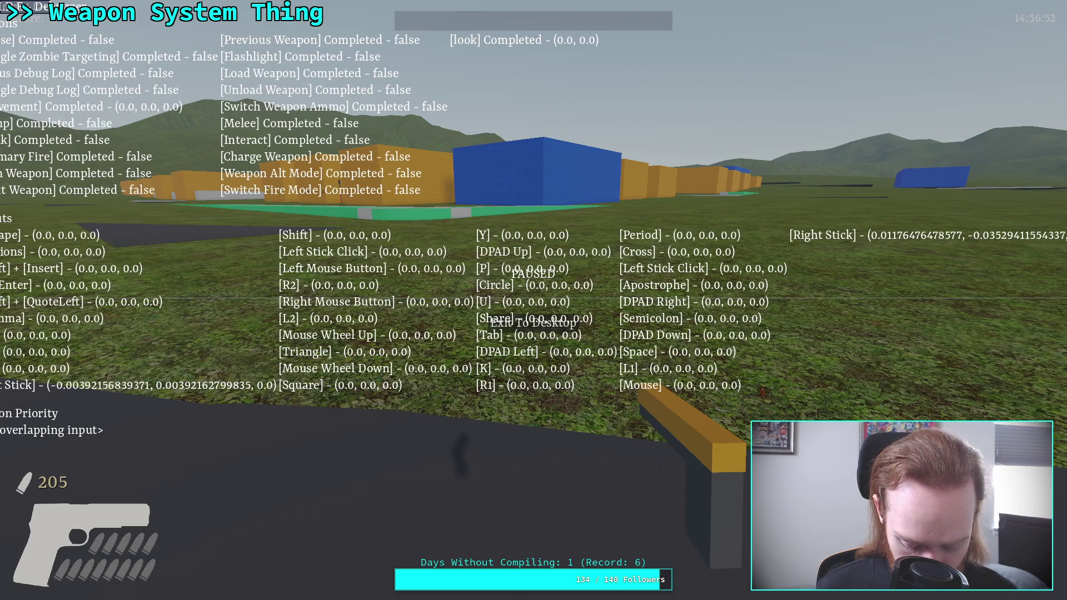
{"action": "key", "text": "Escape"}
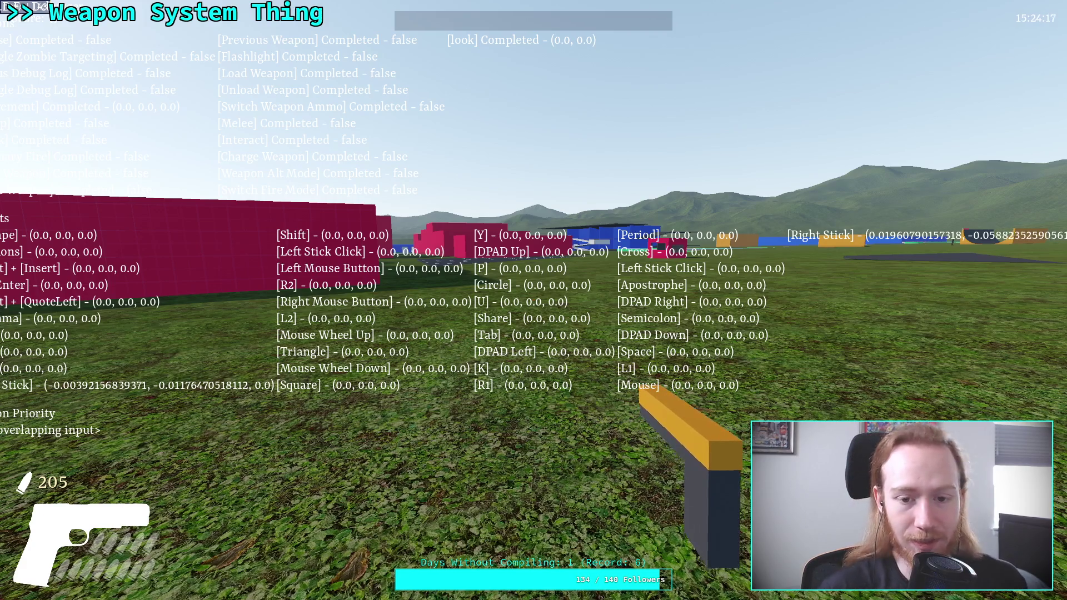
{"action": "key", "text": "Escape"}
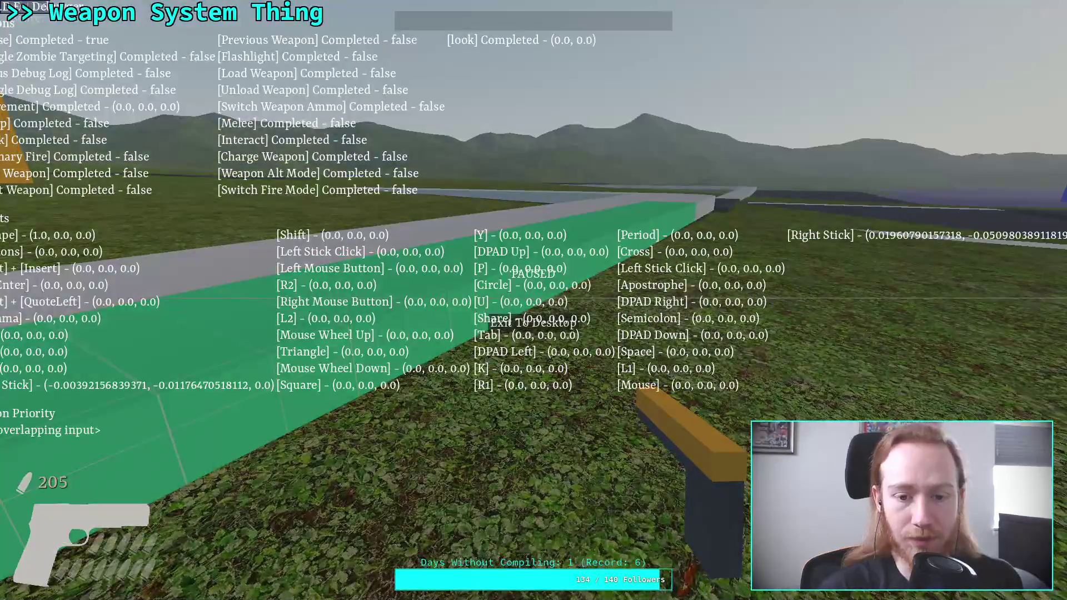
- Exit the game to the editor and scroll through the first_person.tres action bindings
{"action": "left_click", "coordinate": [528, 329]}
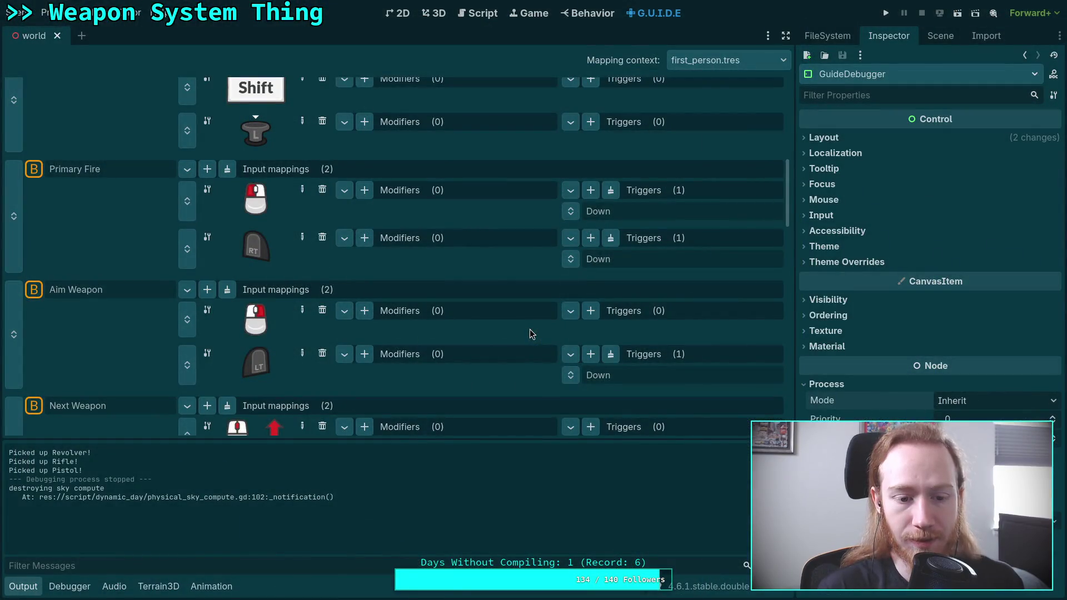
{"action": "scroll", "coordinate": [304, 289], "scroll_direction": "down", "scroll_amount": 6}
{"action": "scroll", "coordinate": [304, 289], "scroll_direction": "down", "scroll_amount": 5}
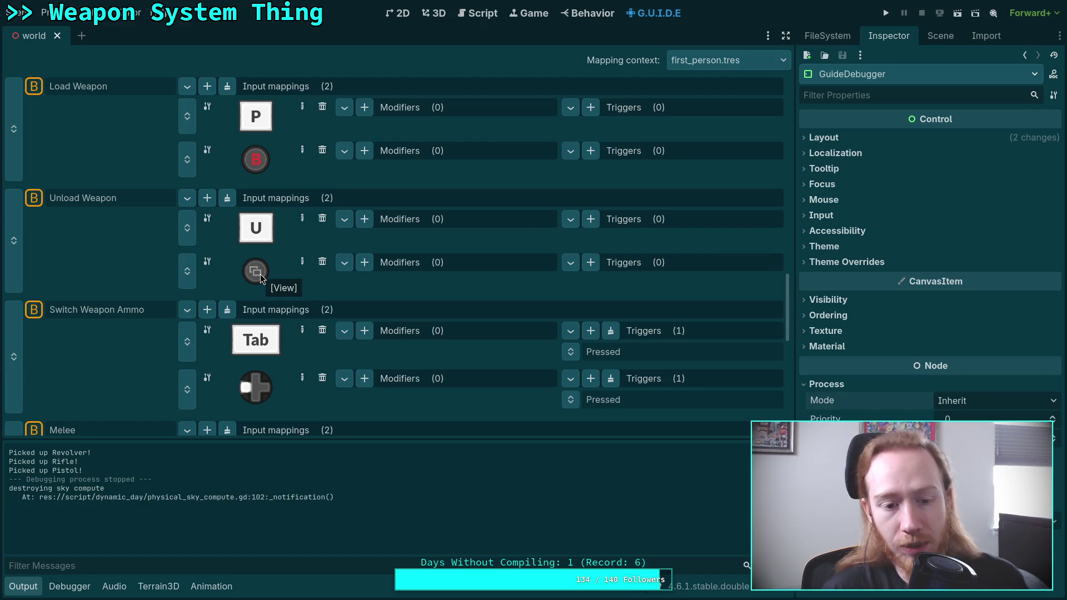
{"action": "scroll", "coordinate": [316, 312], "scroll_direction": "down", "scroll_amount": 2}
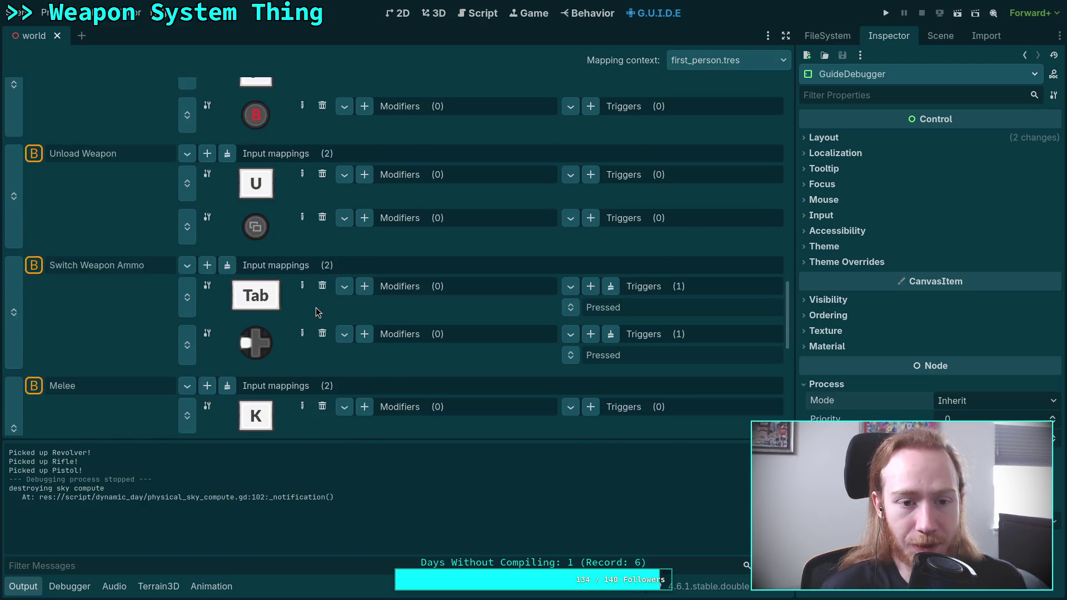
{"action": "scroll", "coordinate": [315, 312], "scroll_direction": "up", "scroll_amount": 6}
{"action": "scroll", "coordinate": [281, 382], "scroll_direction": "down", "scroll_amount": 4}
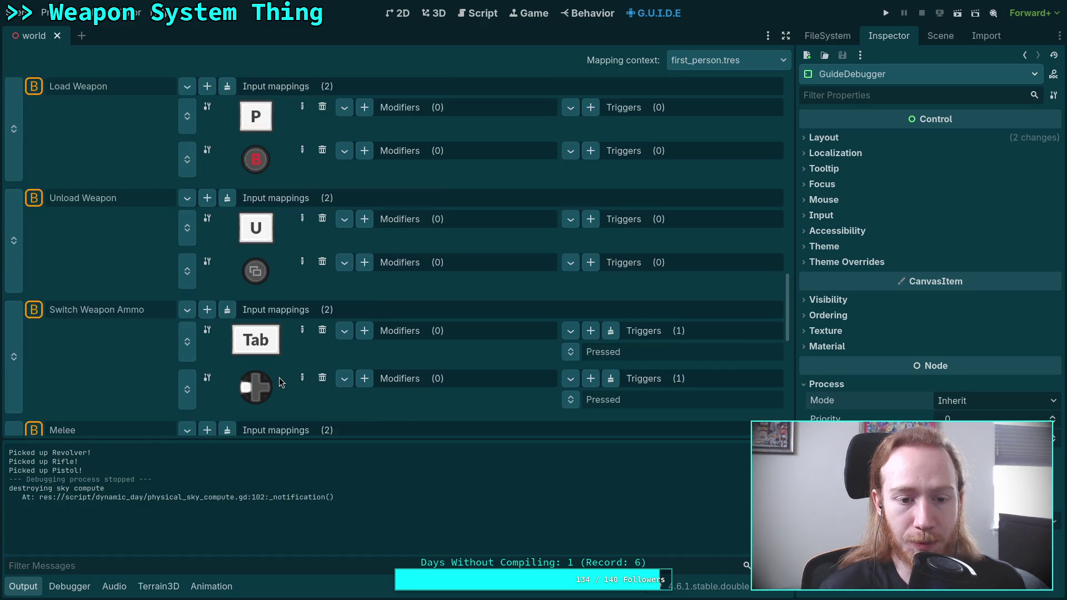
{"action": "scroll", "coordinate": [281, 383], "scroll_direction": "down", "scroll_amount": 2}
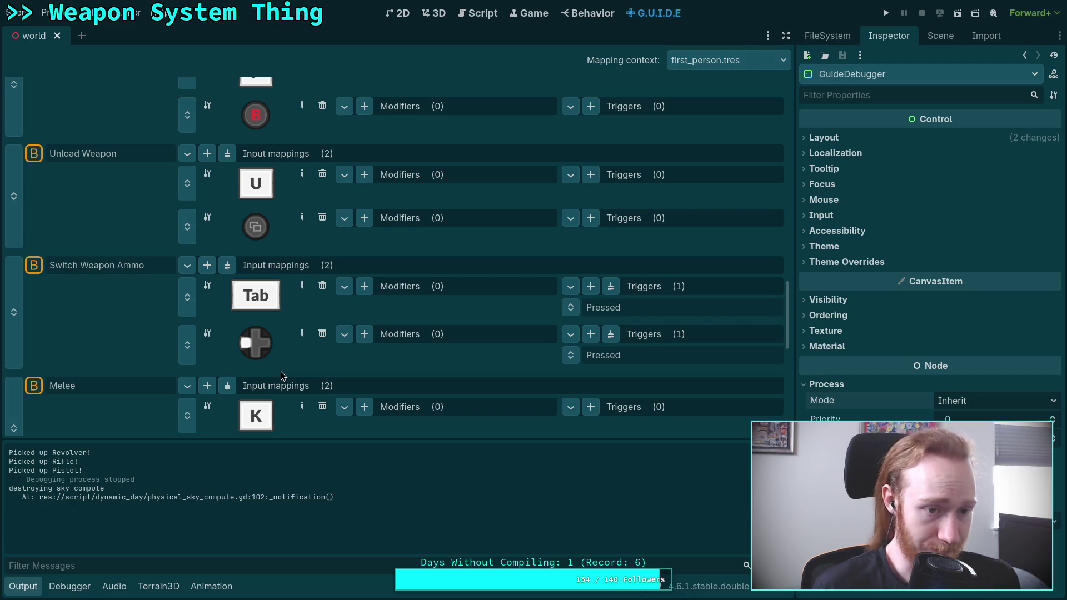
{"action": "scroll", "coordinate": [286, 376], "scroll_direction": "down", "scroll_amount": 1}
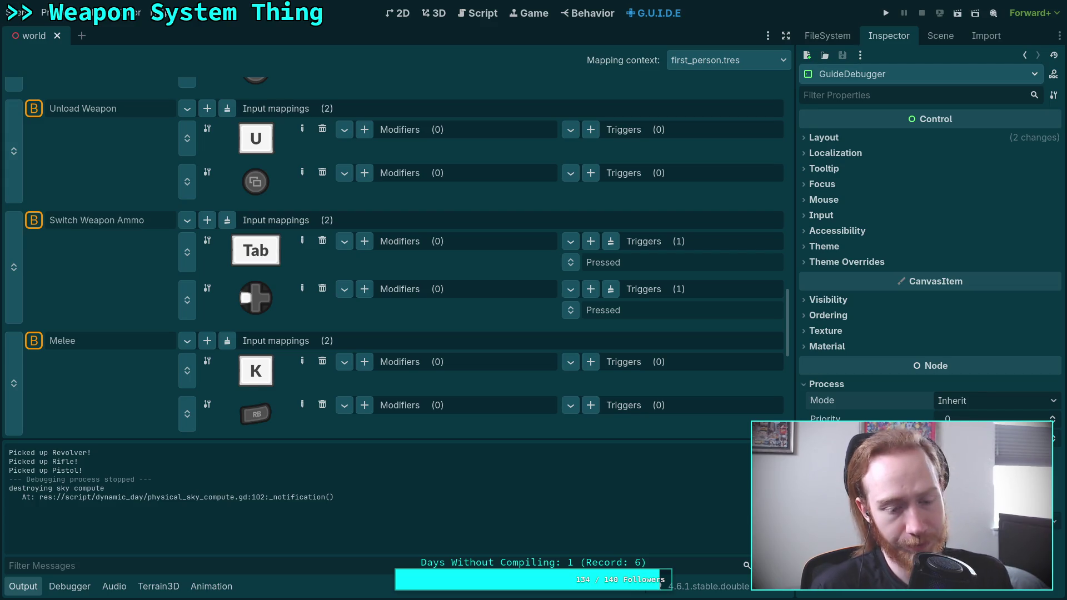
{"action": "scroll", "coordinate": [288, 374], "scroll_direction": "up", "scroll_amount": 1}
{"action": "scroll", "coordinate": [289, 374], "scroll_direction": "down", "scroll_amount": 1}
{"action": "scroll", "coordinate": [289, 374], "scroll_direction": "up", "scroll_amount": 3}
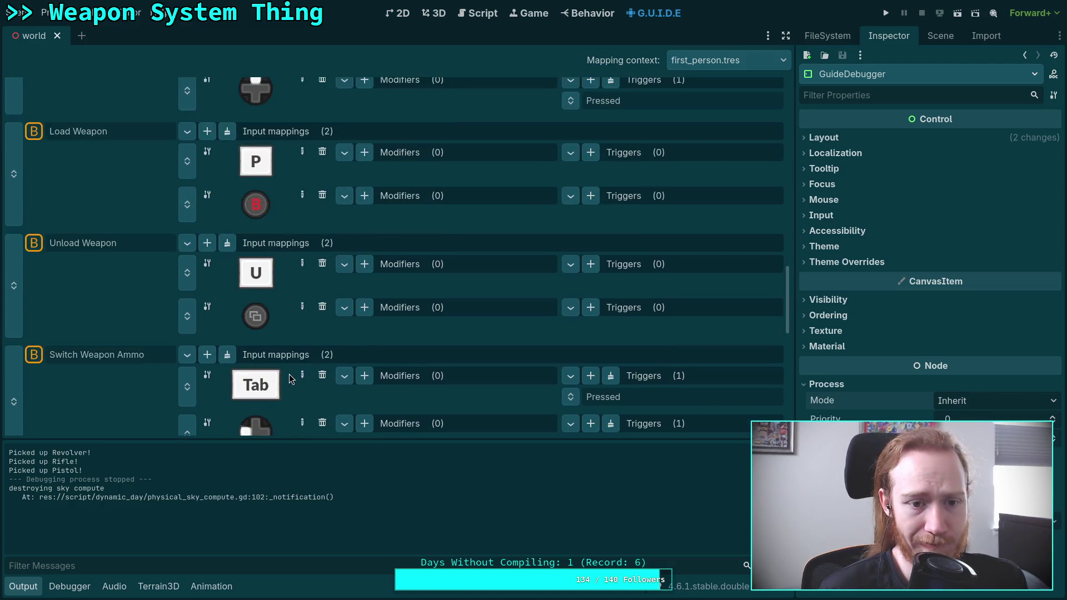
{"action": "scroll", "coordinate": [289, 375], "scroll_direction": "up", "scroll_amount": 2}
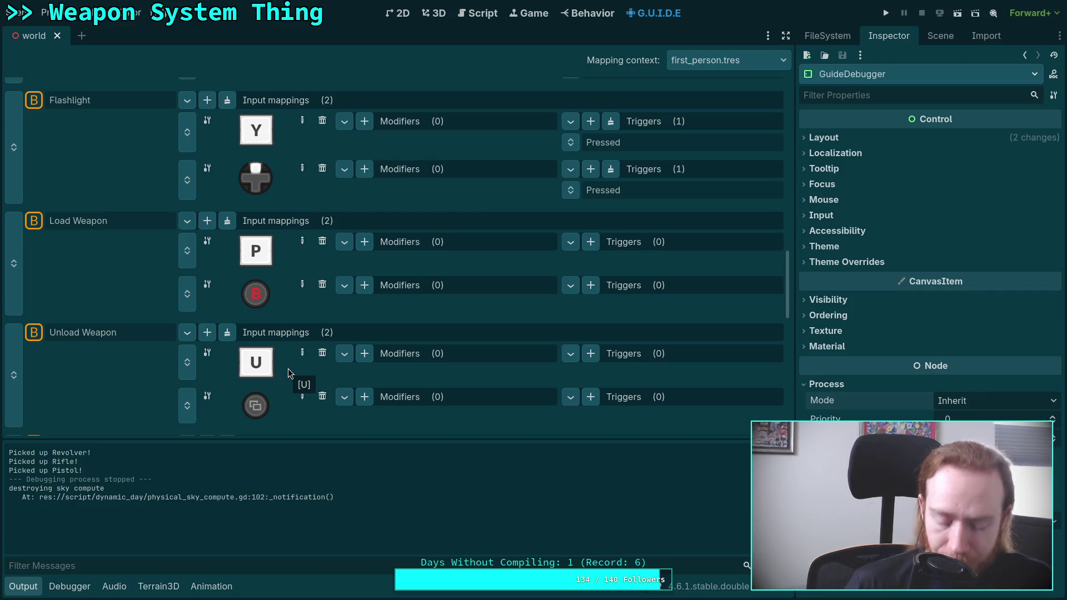
{"action": "scroll", "coordinate": [289, 373], "scroll_direction": "down", "scroll_amount": 11}
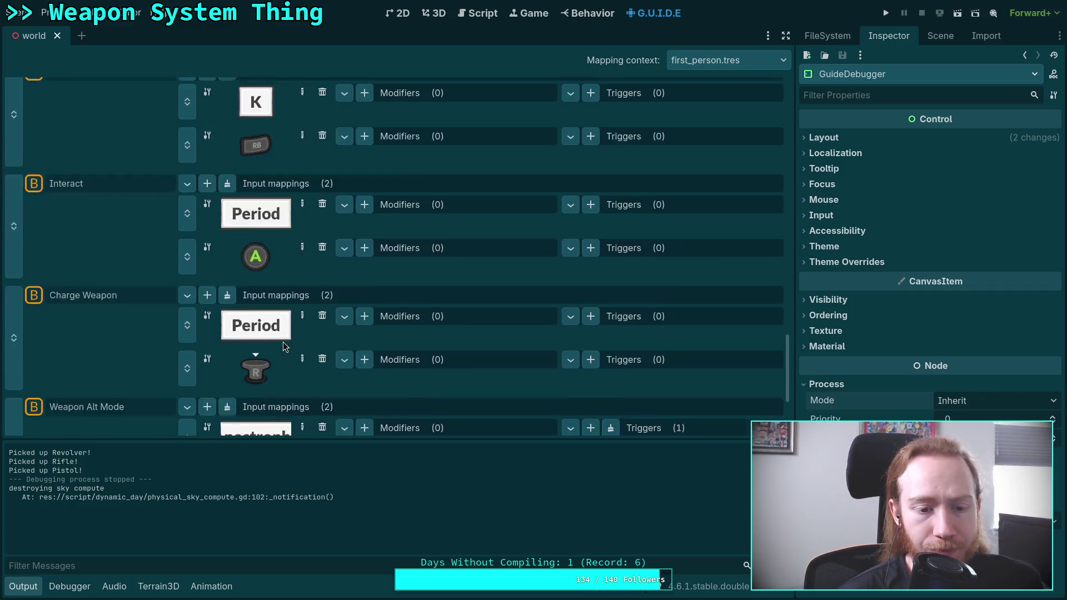
{"action": "scroll", "coordinate": [284, 350], "scroll_direction": "down", "scroll_amount": 3}
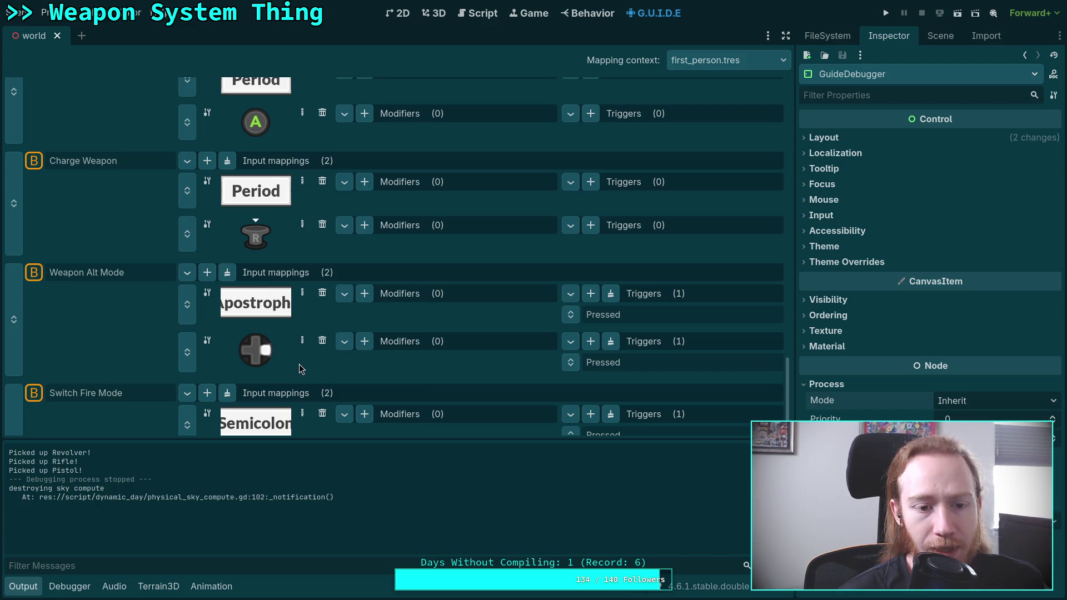
{"action": "scroll", "coordinate": [298, 369], "scroll_direction": "up", "scroll_amount": 5}
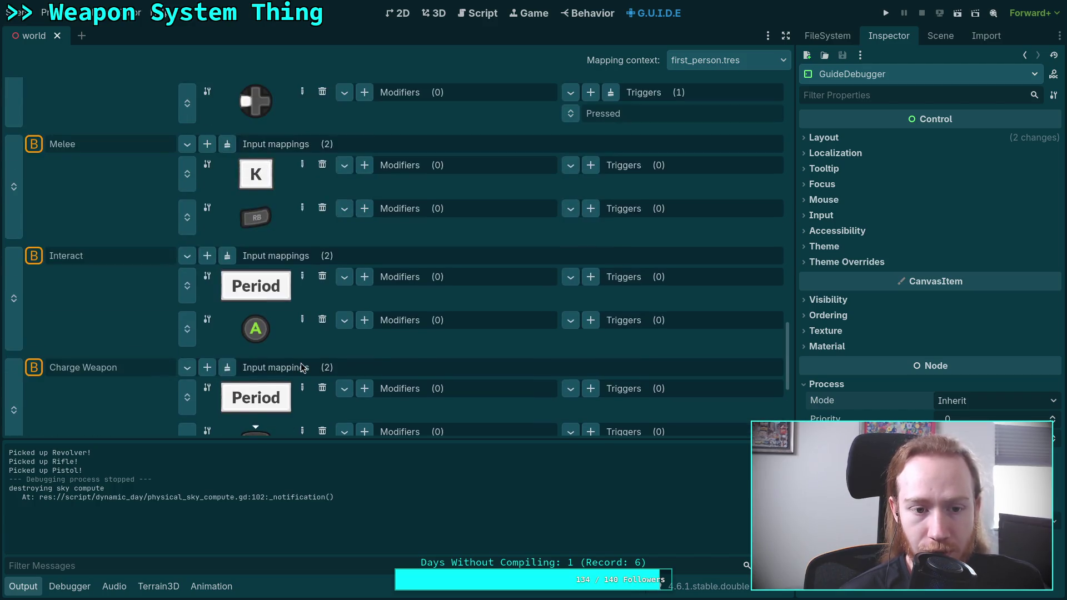
{"action": "scroll", "coordinate": [302, 367], "scroll_direction": "up", "scroll_amount": 14}
{"action": "scroll", "coordinate": [302, 368], "scroll_direction": "up", "scroll_amount": 11}
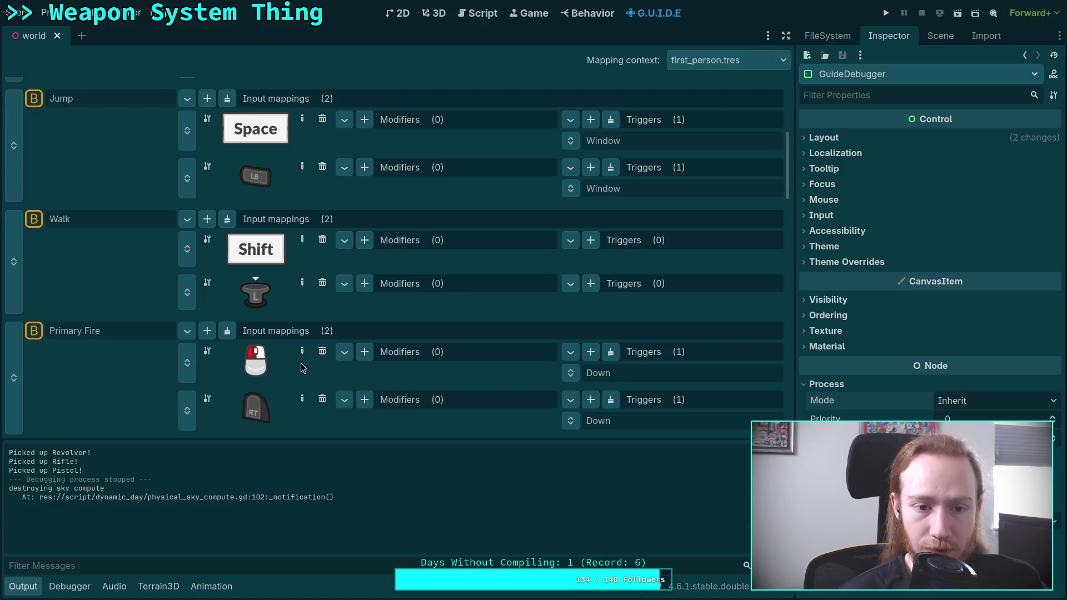
{"action": "scroll", "coordinate": [302, 367], "scroll_direction": "down", "scroll_amount": 8}
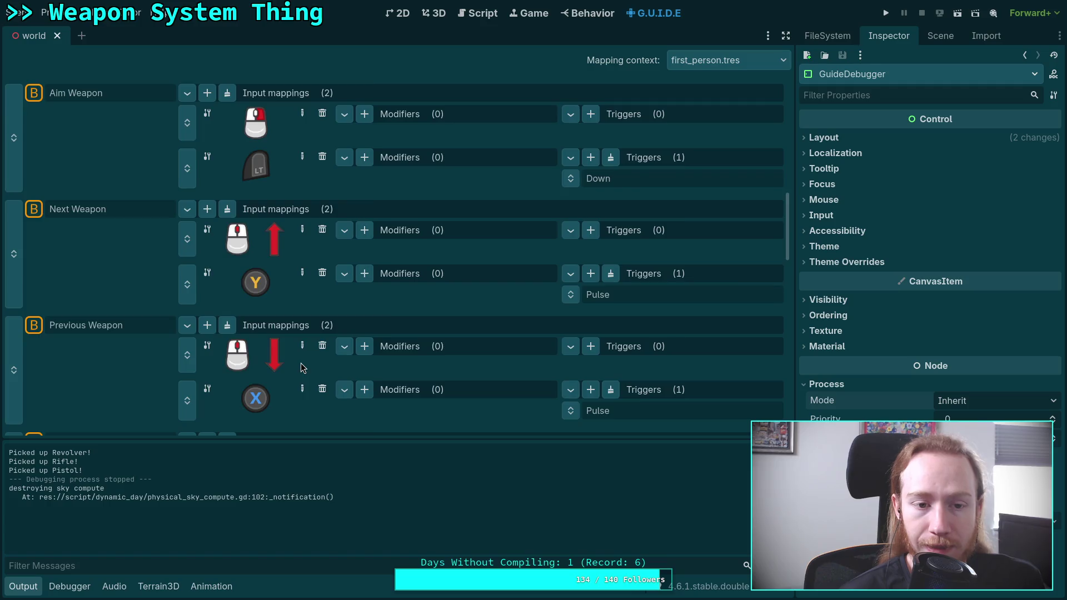
{"action": "scroll", "coordinate": [301, 367], "scroll_direction": "up", "scroll_amount": 5}
{"action": "scroll", "coordinate": [301, 367], "scroll_direction": "up", "scroll_amount": 6}
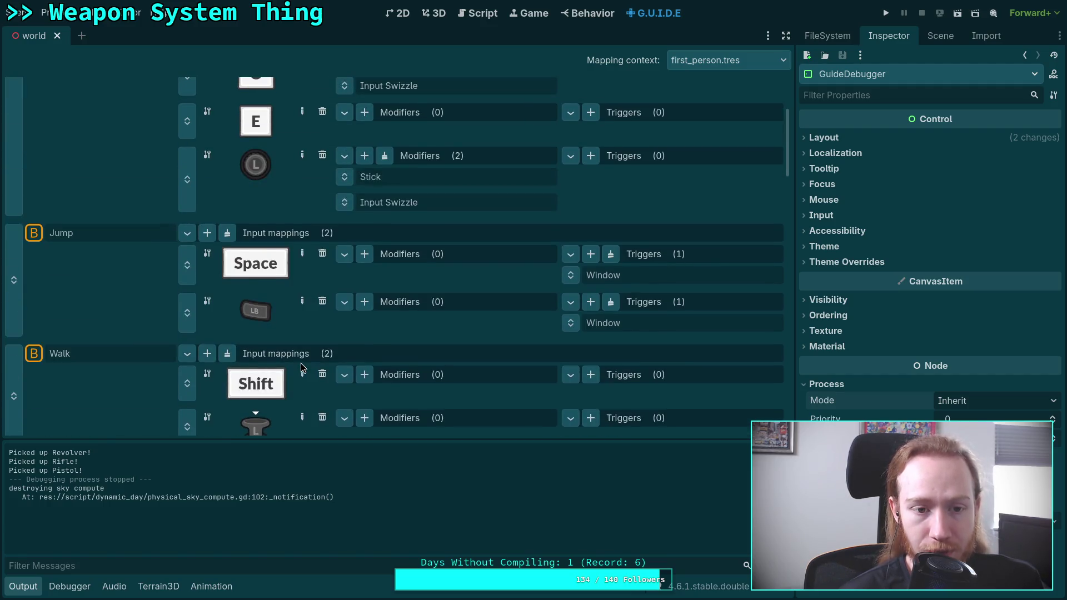
{"action": "scroll", "coordinate": [301, 368], "scroll_direction": "down", "scroll_amount": 4}
{"action": "scroll", "coordinate": [300, 368], "scroll_direction": "up", "scroll_amount": 4}
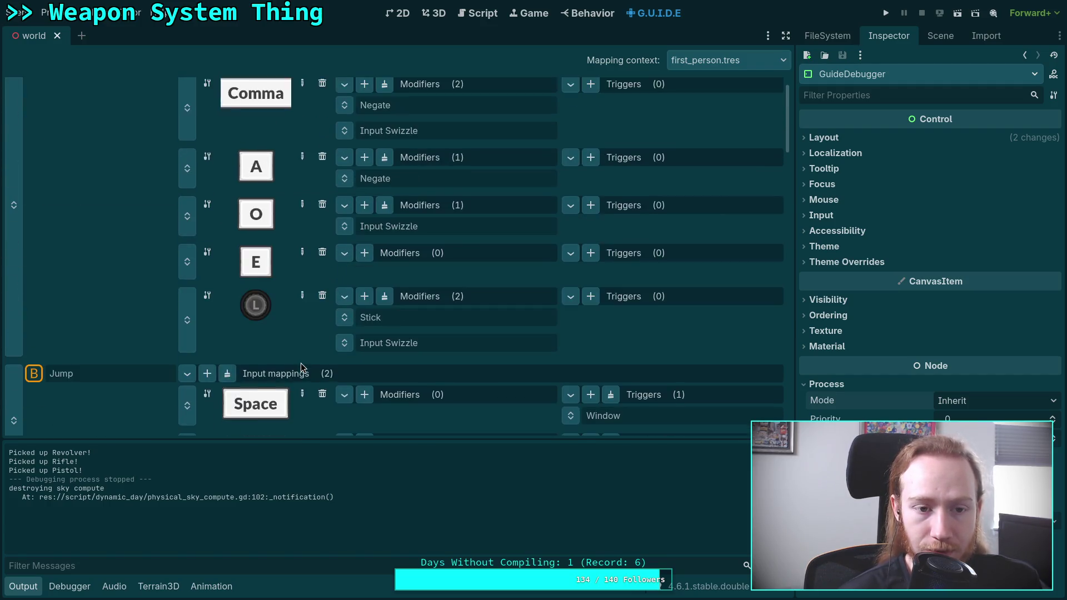
{"action": "scroll", "coordinate": [300, 367], "scroll_direction": "down", "scroll_amount": 9}
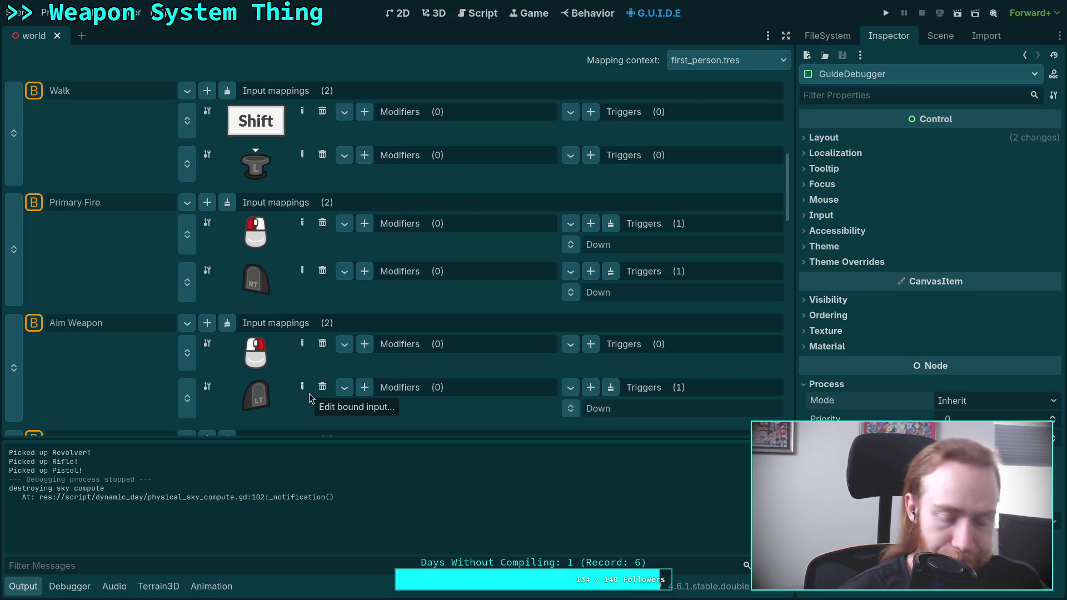
{"action": "scroll", "coordinate": [327, 381], "scroll_direction": "down", "scroll_amount": 2}
{"action": "scroll", "coordinate": [326, 382], "scroll_direction": "down", "scroll_amount": 15}
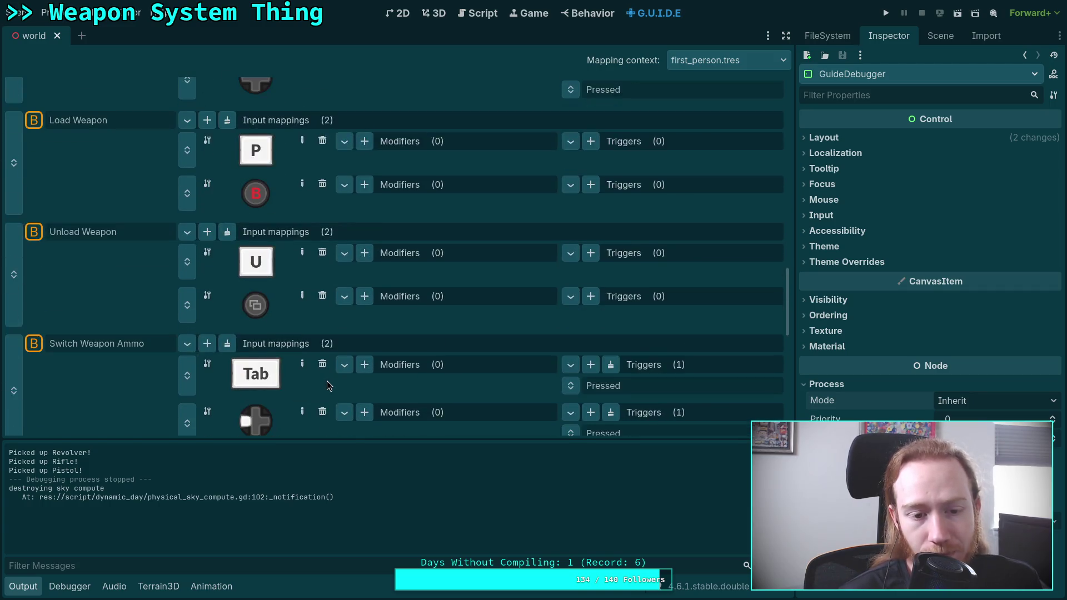
{"action": "scroll", "coordinate": [327, 381], "scroll_direction": "down", "scroll_amount": 7}
{"action": "scroll", "coordinate": [326, 381], "scroll_direction": "up", "scroll_amount": 2}
{"action": "scroll", "coordinate": [327, 385], "scroll_direction": "up", "scroll_amount": 1}
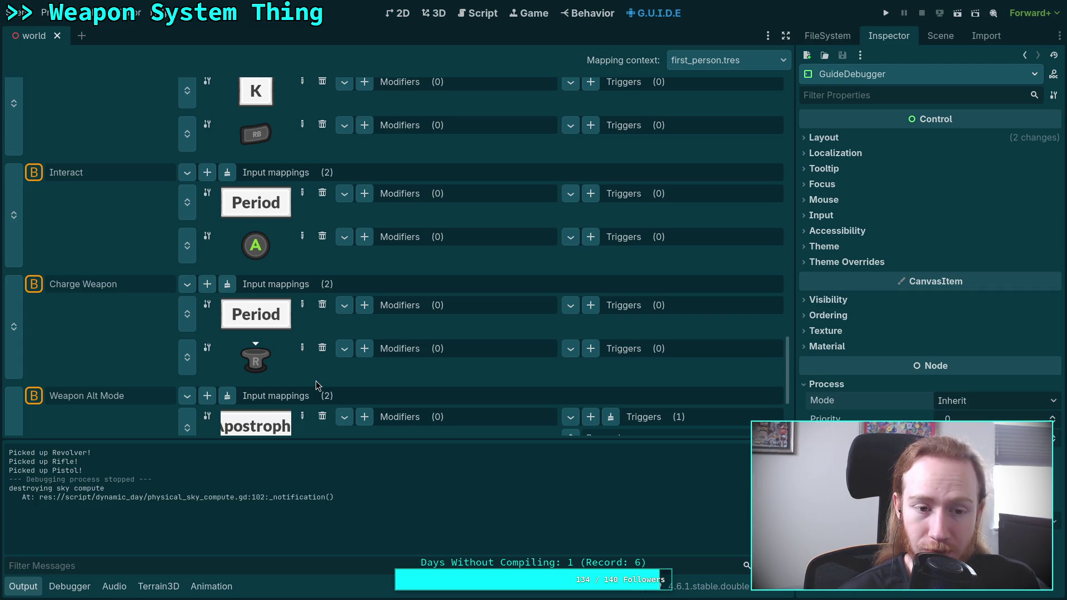
{"action": "scroll", "coordinate": [316, 381], "scroll_direction": "up", "scroll_amount": 2}
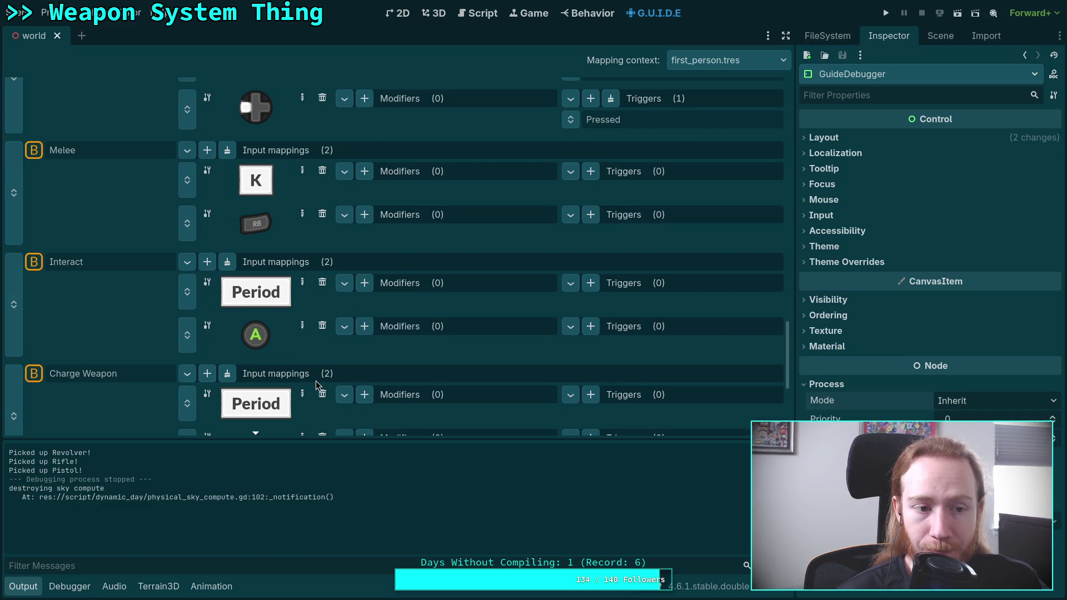
{"action": "scroll", "coordinate": [315, 381], "scroll_direction": "up", "scroll_amount": 2}
{"action": "scroll", "coordinate": [315, 381], "scroll_direction": "down", "scroll_amount": 3}
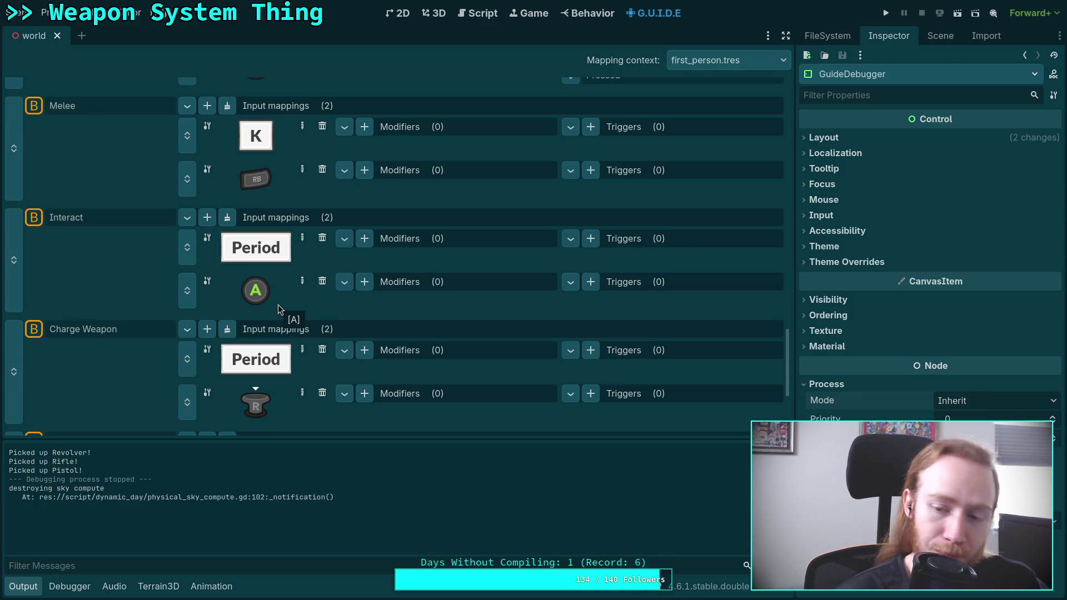
{"action": "scroll", "coordinate": [278, 306], "scroll_direction": "down", "scroll_amount": 3}
{"action": "scroll", "coordinate": [277, 306], "scroll_direction": "up", "scroll_amount": 3}
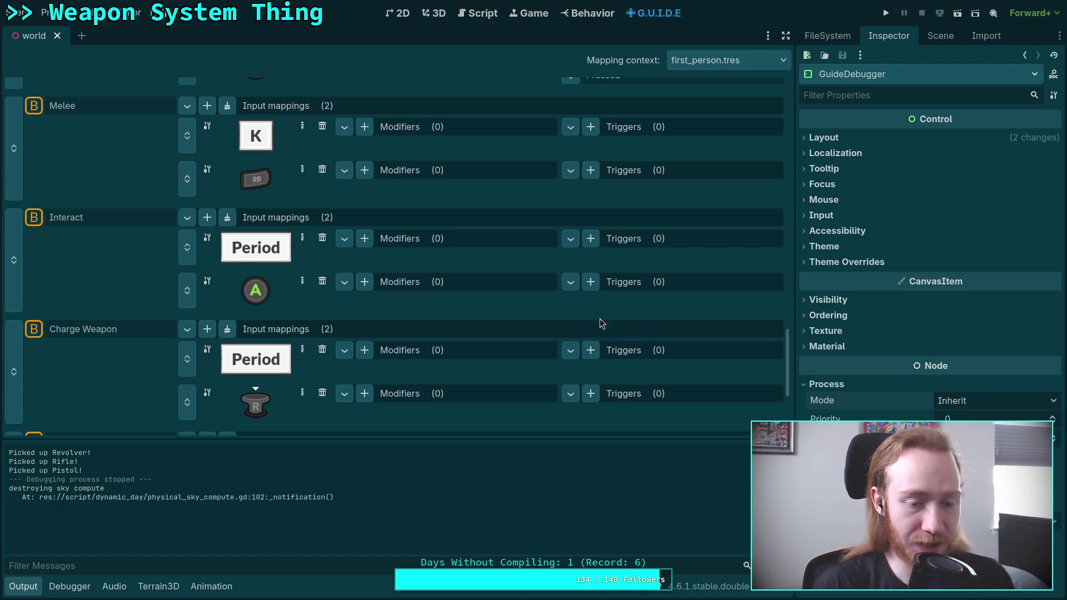
{"action": "scroll", "coordinate": [606, 320], "scroll_direction": "down", "scroll_amount": 5}
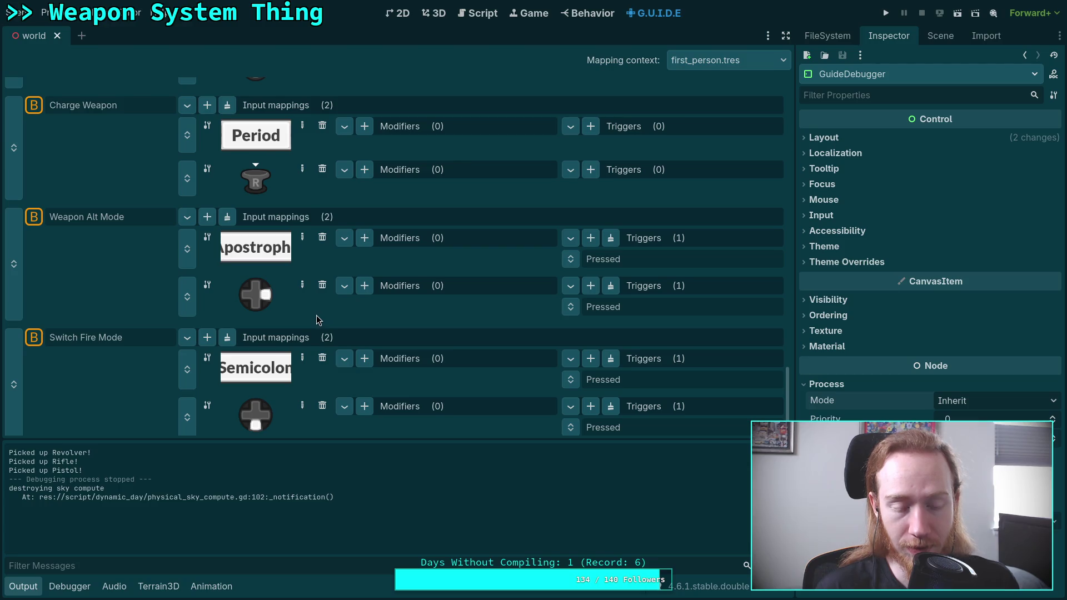
{"action": "scroll", "coordinate": [313, 311], "scroll_direction": "down", "scroll_amount": 1}
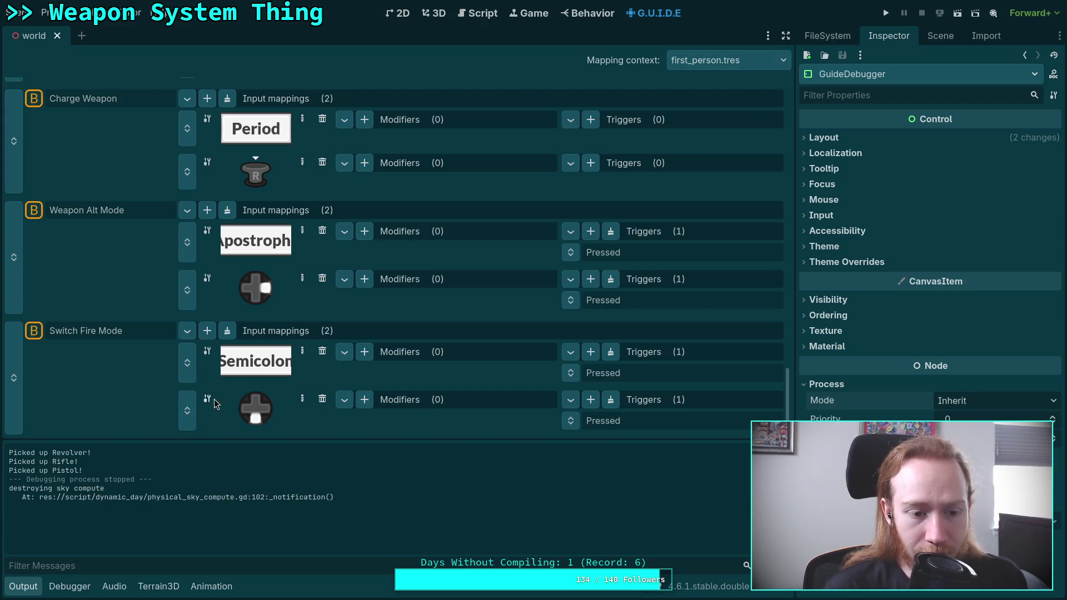
{"action": "left_click", "coordinate": [215, 335]}
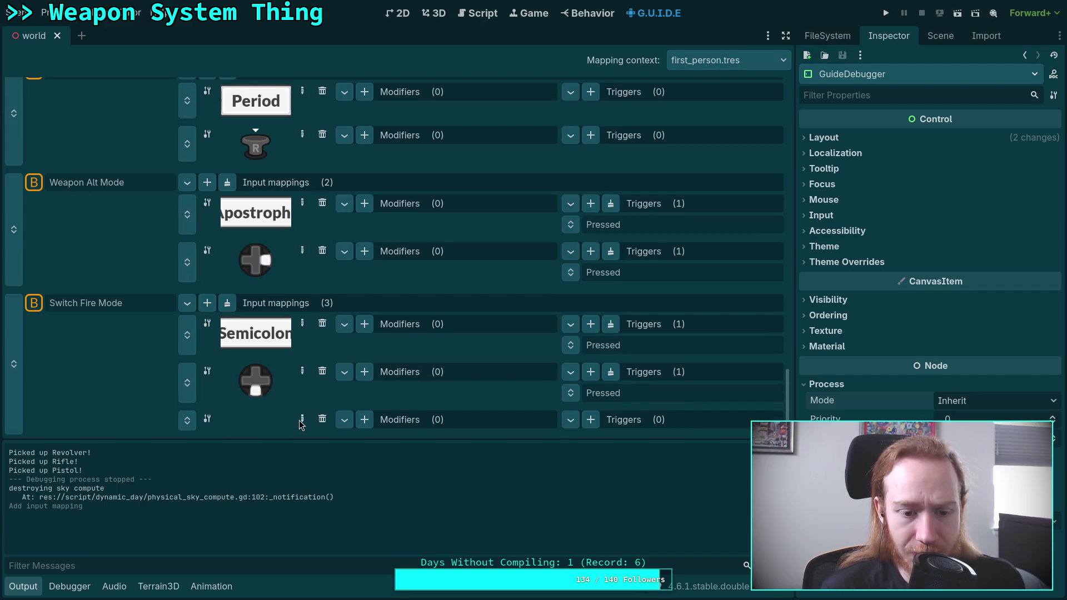
{"action": "left_click", "coordinate": [302, 420]}
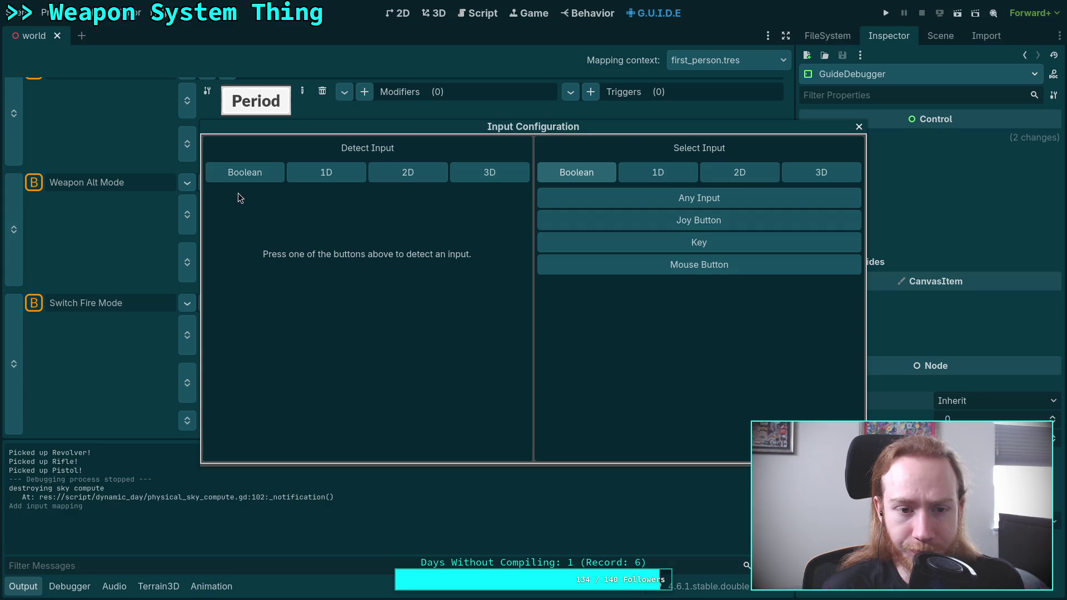
{"action": "left_click", "coordinate": [247, 175]}
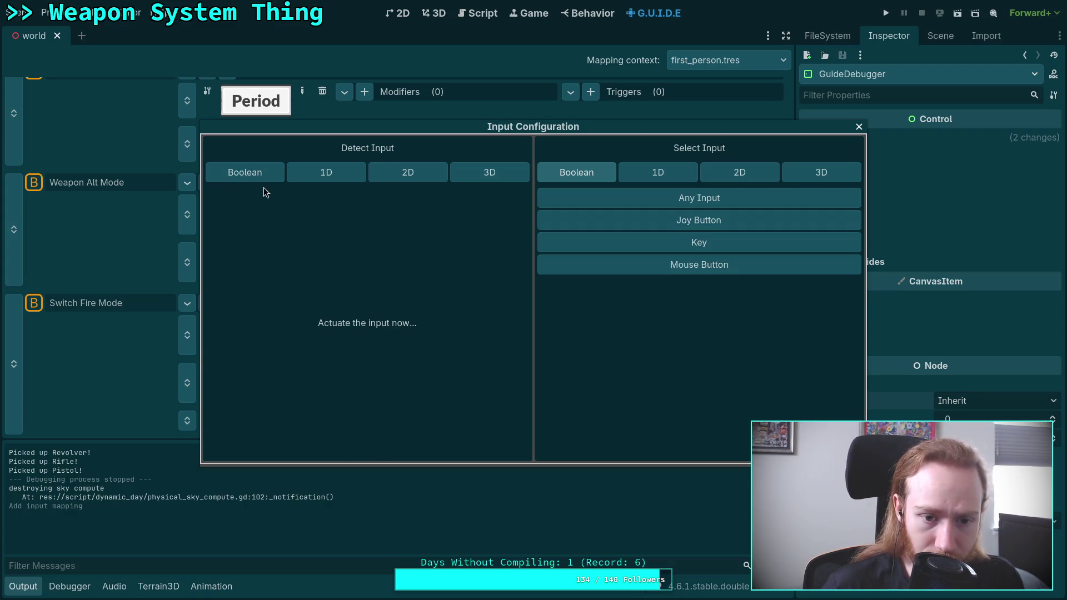
{"action": "key", "text": "b"}
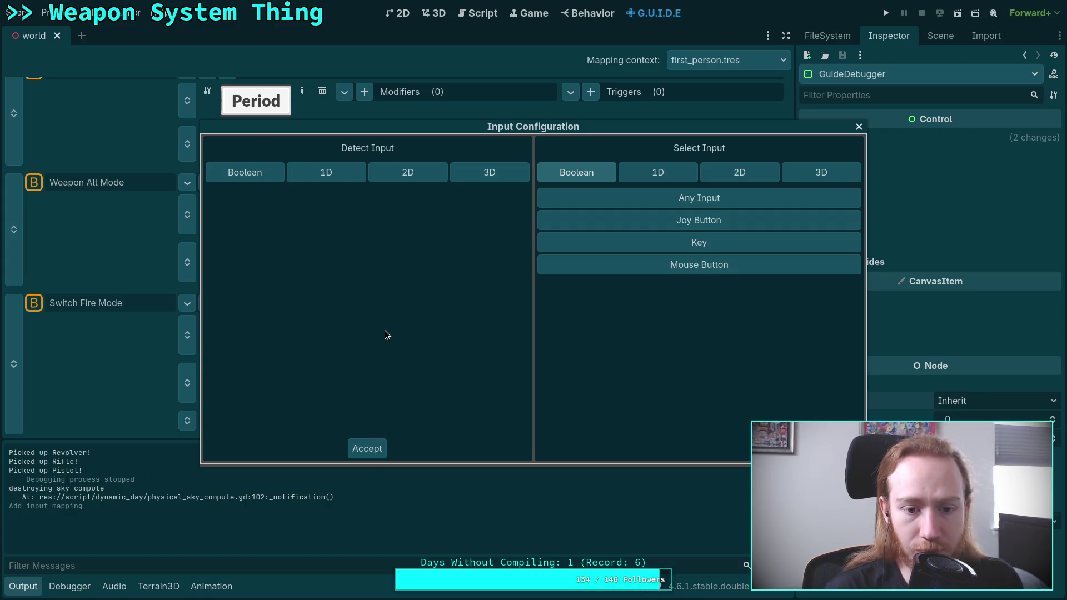
{"action": "left_click", "coordinate": [367, 448]}
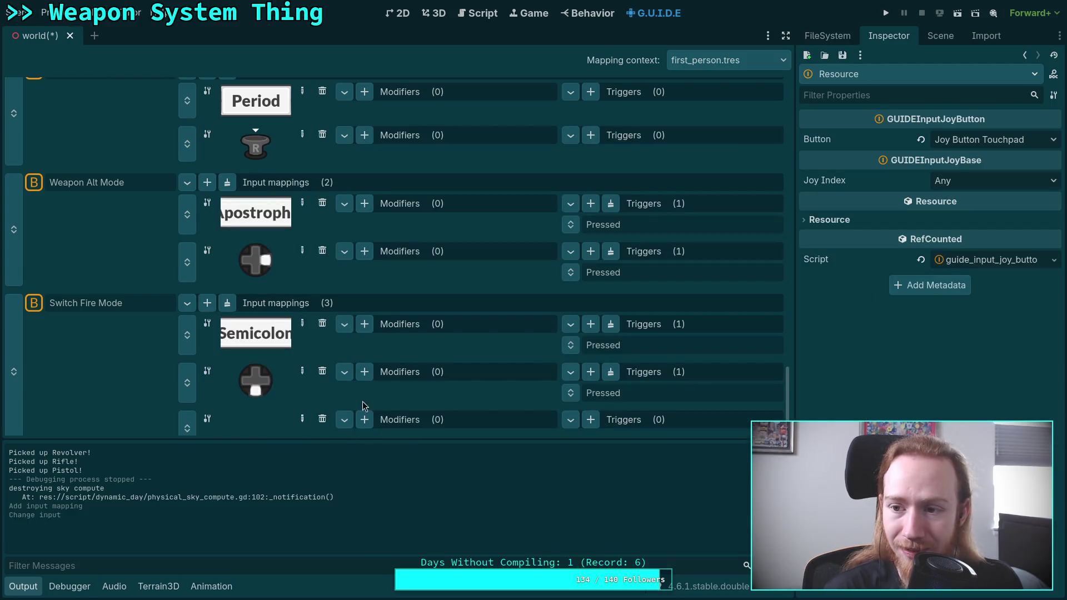
{"action": "left_click", "coordinate": [980, 140]}
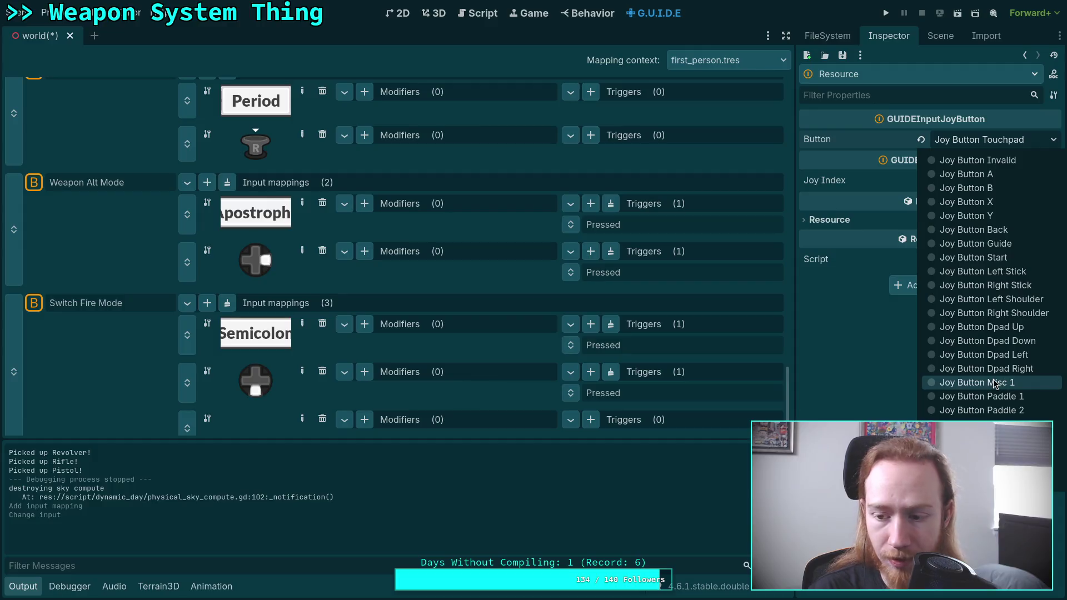
{"action": "left_click", "coordinate": [858, 372]}
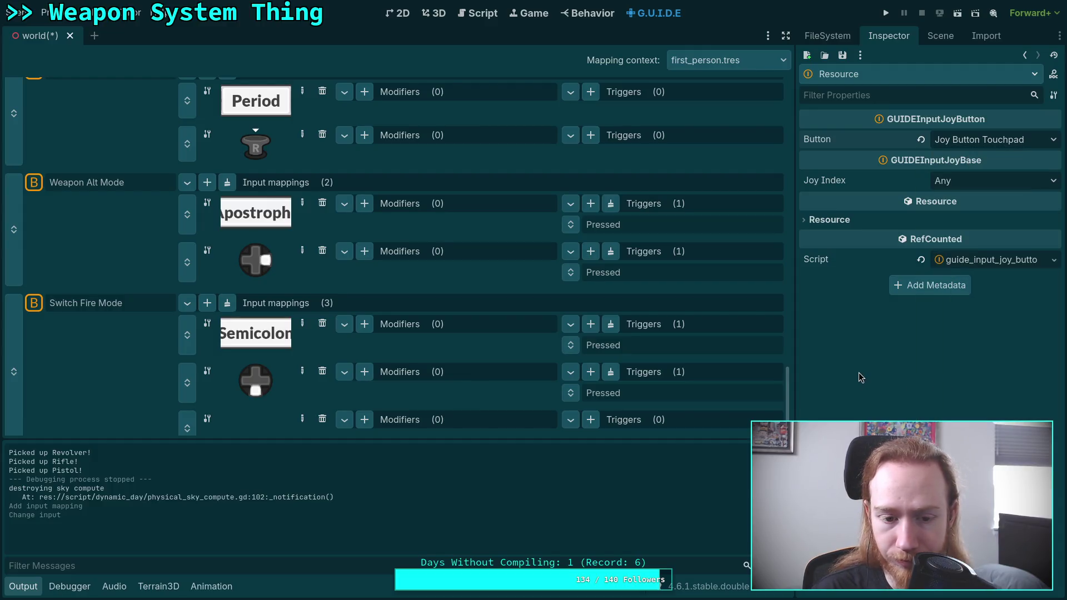
{"action": "right_click", "coordinate": [255, 418]}
{"action": "right_click", "coordinate": [186, 424]}
{"action": "left_click", "coordinate": [194, 445]}
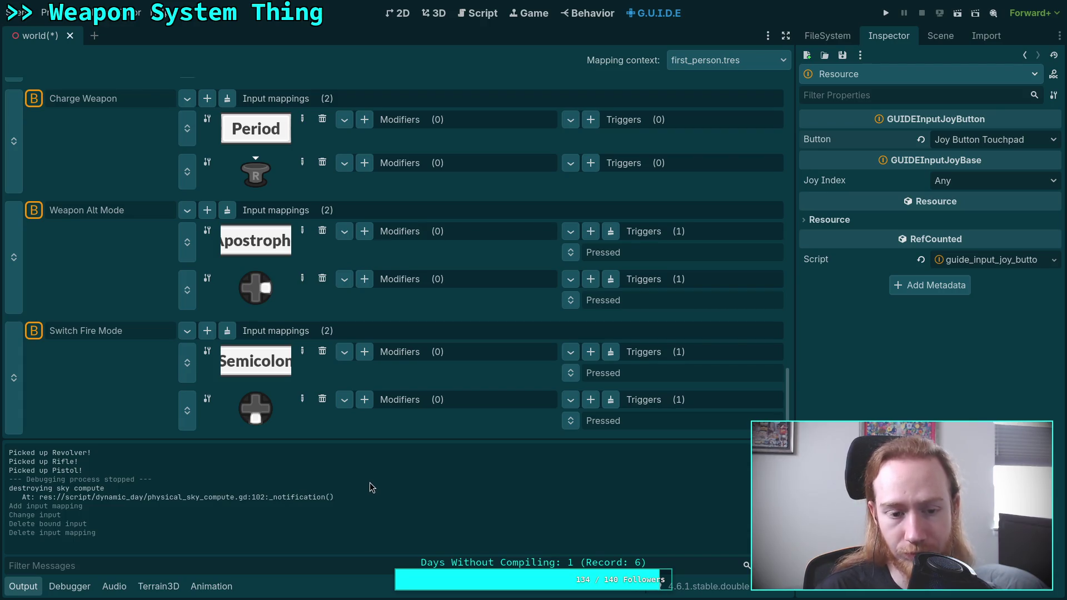
{"action": "scroll", "coordinate": [326, 384], "scroll_direction": "up", "scroll_amount": 2}
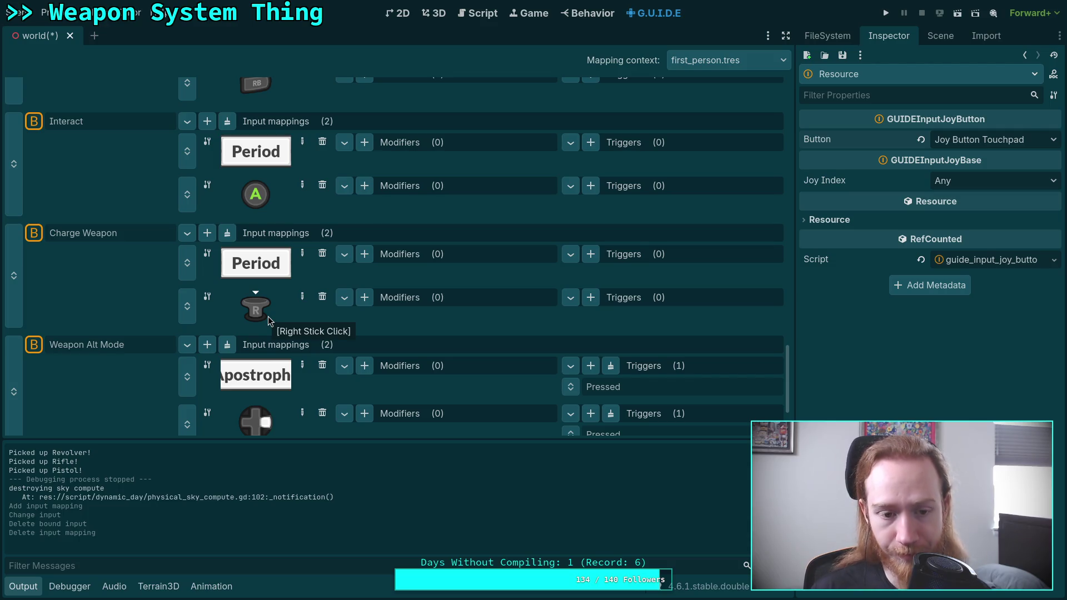
- Scroll up to the Unload Weapon binding, then switch to the web browser
{"action": "scroll", "coordinate": [288, 330], "scroll_direction": "up", "scroll_amount": 6}
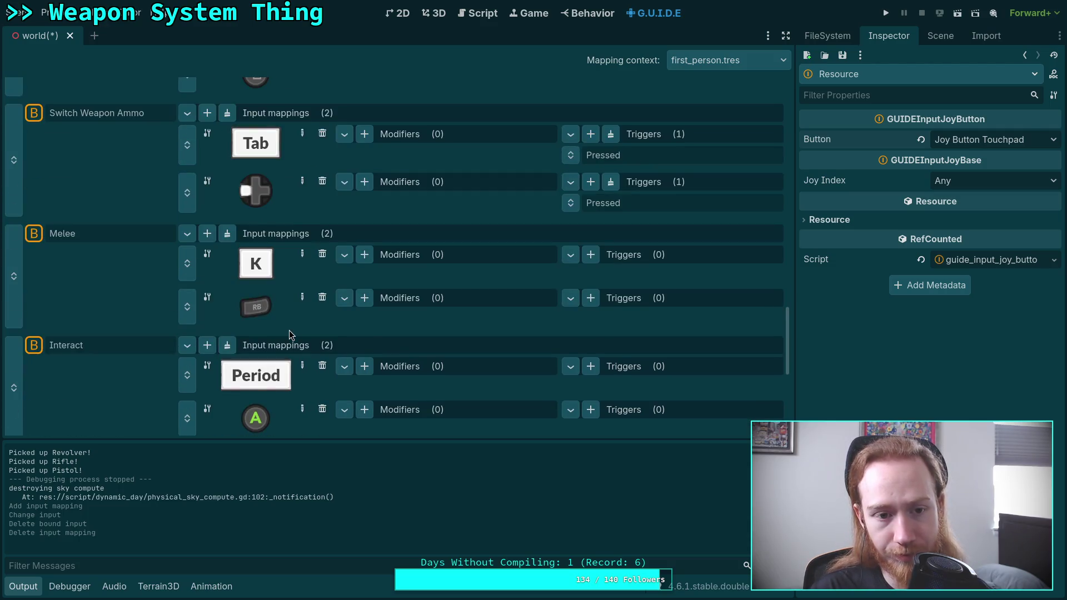
{"action": "scroll", "coordinate": [288, 330], "scroll_direction": "up", "scroll_amount": 5}
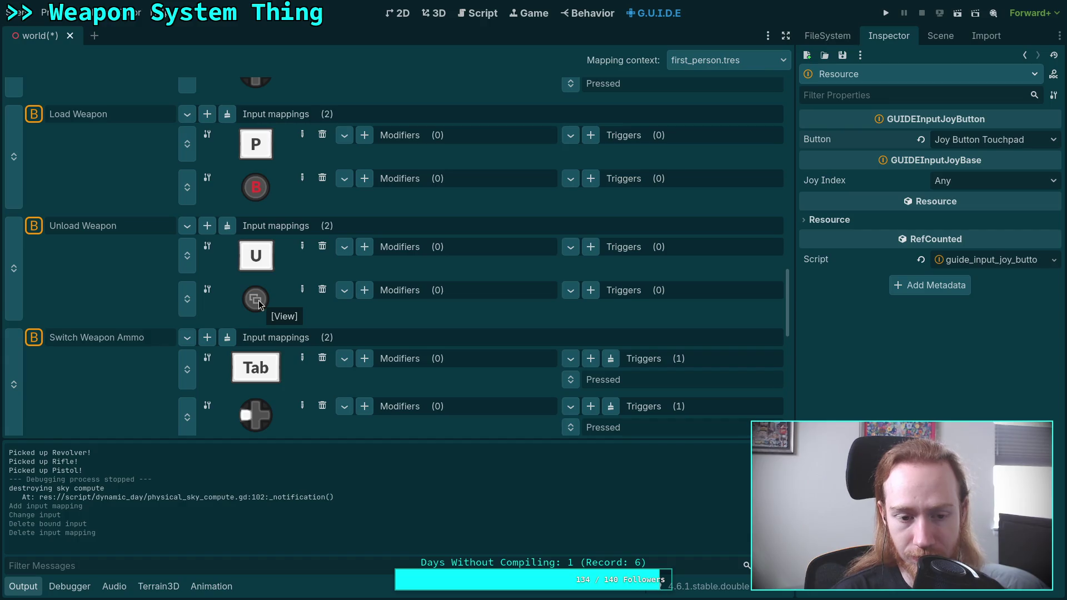
{"action": "scroll", "coordinate": [258, 303], "scroll_direction": "up", "scroll_amount": 2}
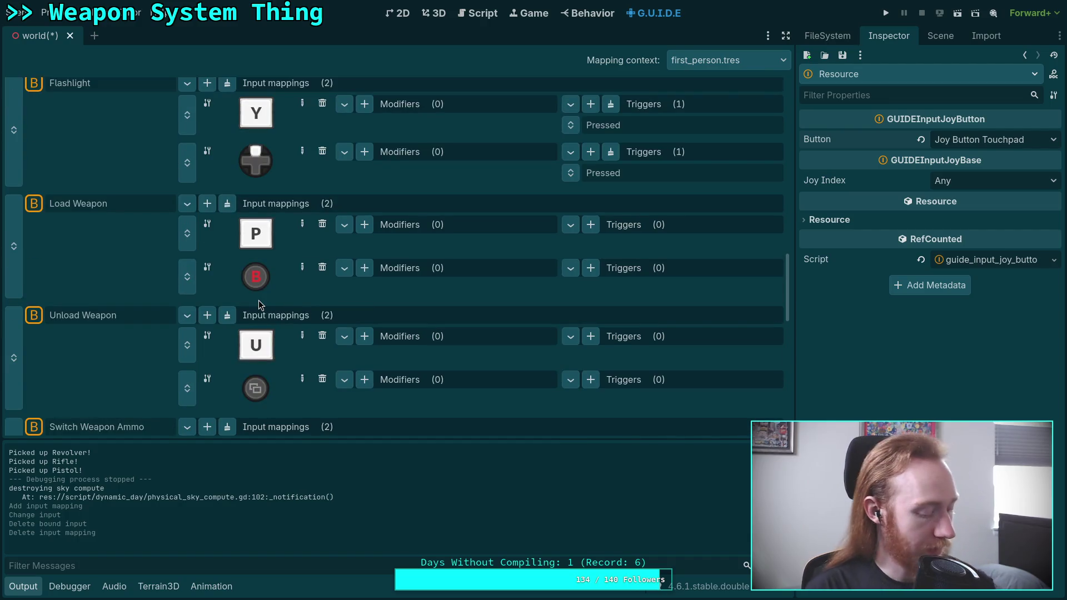
{"action": "key", "text": "super+2"}
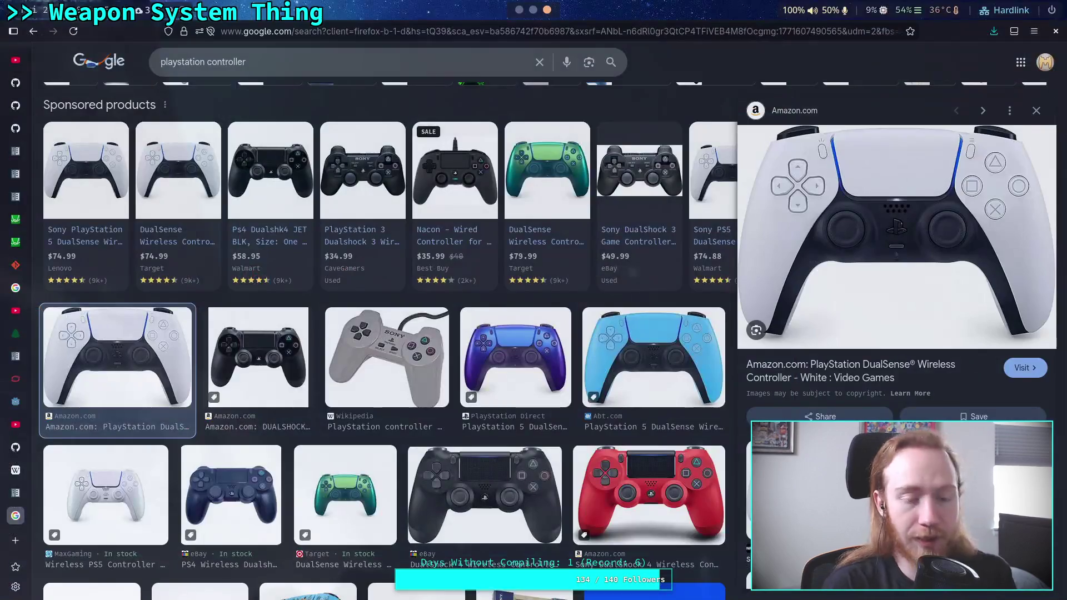
- Search Google for 'should i use the share button for game input system' and show all results
{"action": "left_click", "coordinate": [231, 61]}
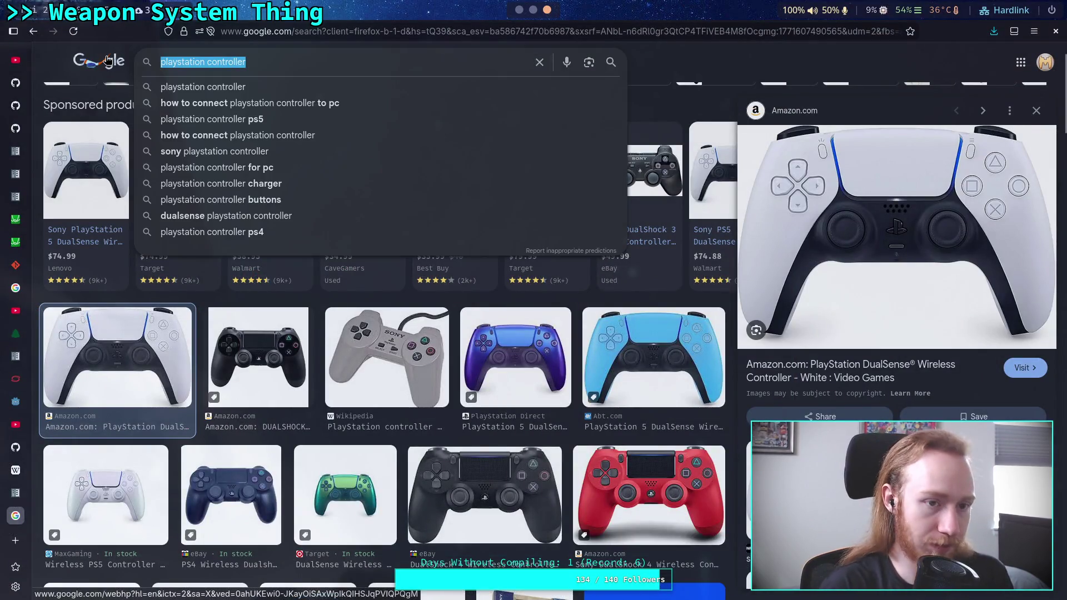
{"action": "type", "text": "should "}
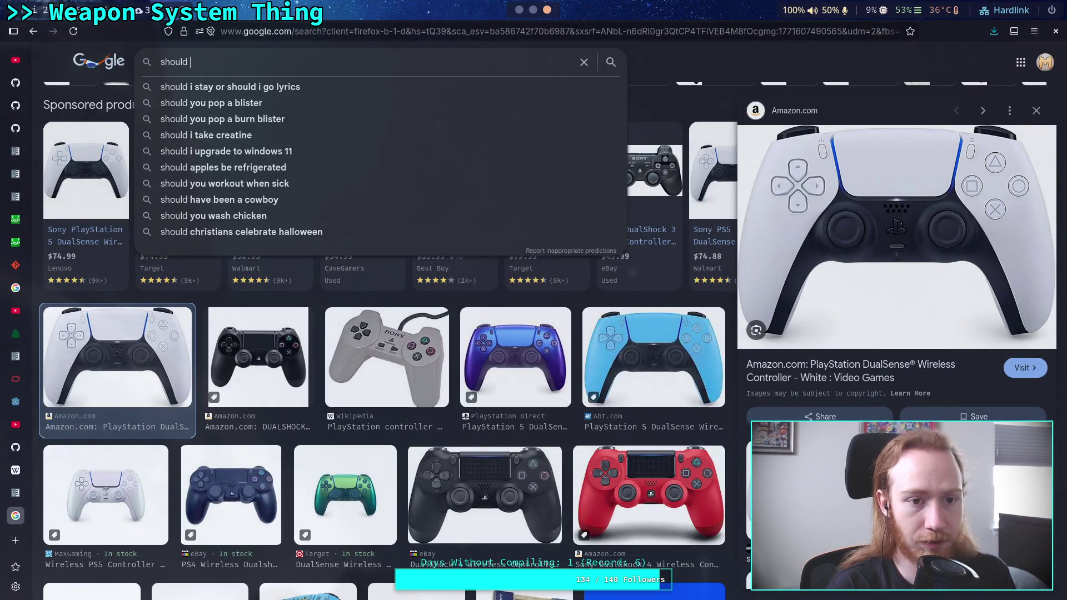
{"action": "type", "text": "i use the share"}
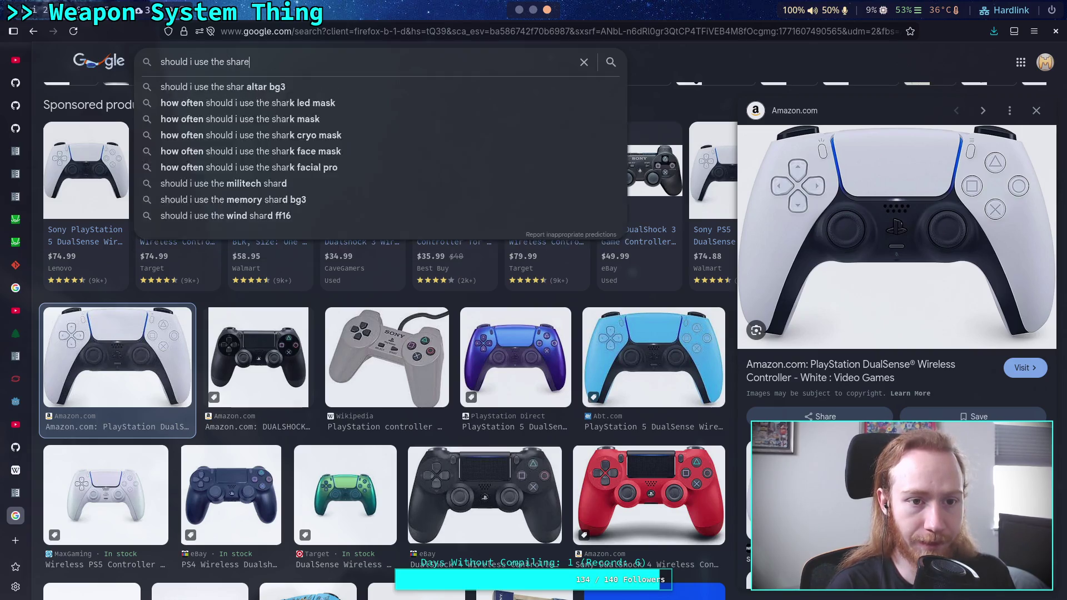
{"action": "type", "text": " button as a"}
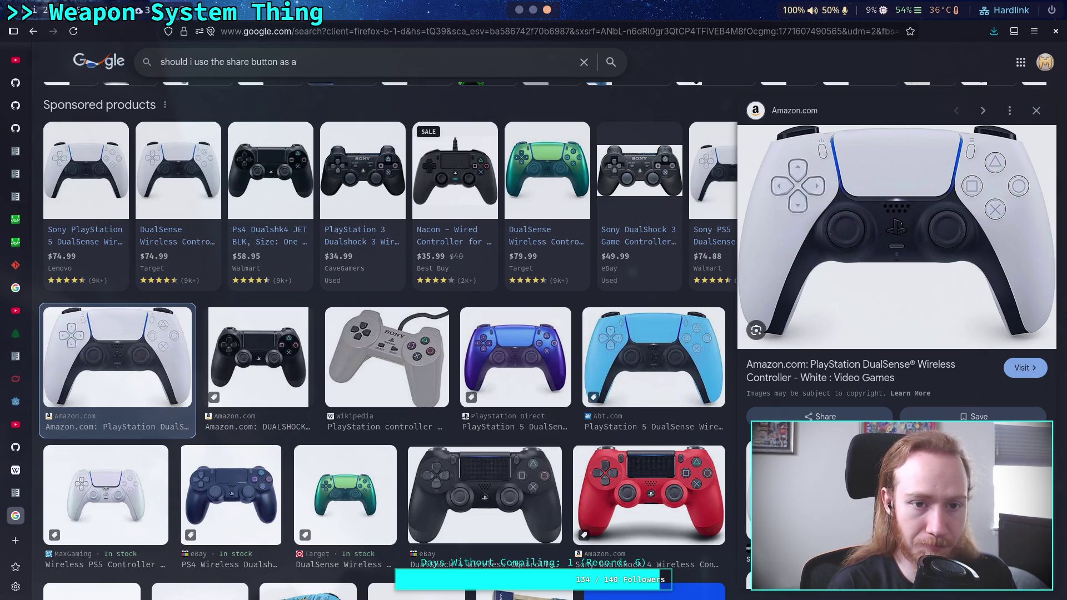
{"action": "key", "text": "BackSpace"}
{"action": "key", "text": "BackSpace"}
{"action": "type", "text": "for game input"}
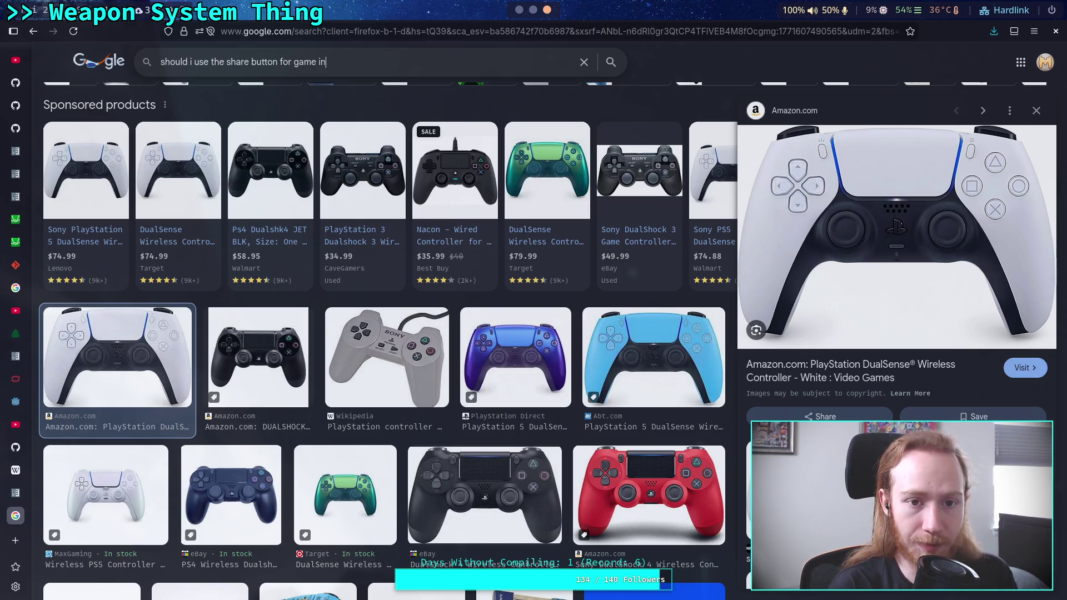
{"action": "type", "text": " system"}
{"action": "key", "text": "Return"}
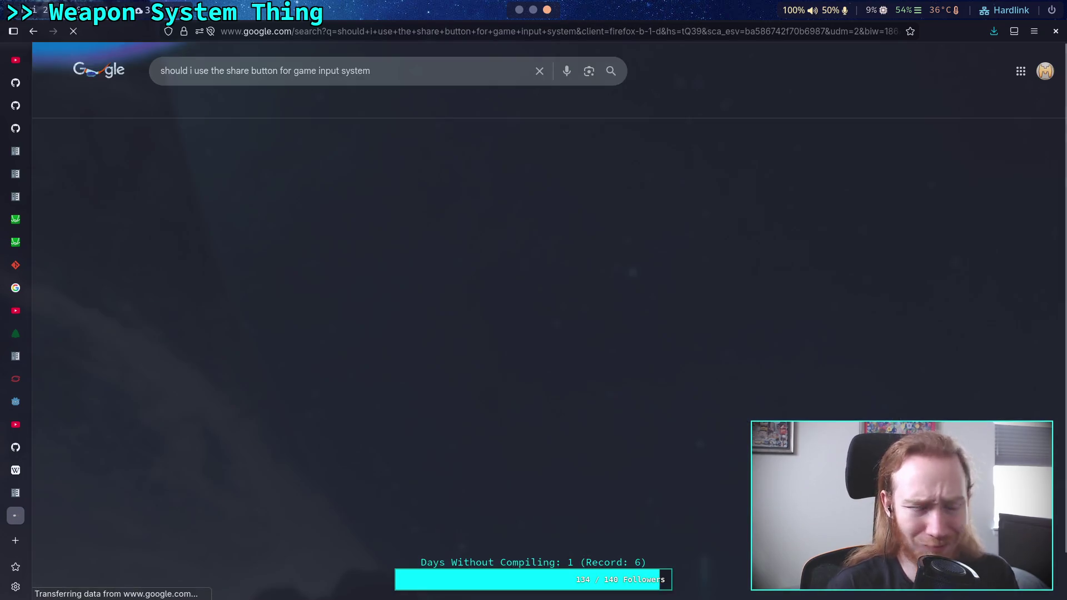
{"action": "left_click", "coordinate": [208, 107]}
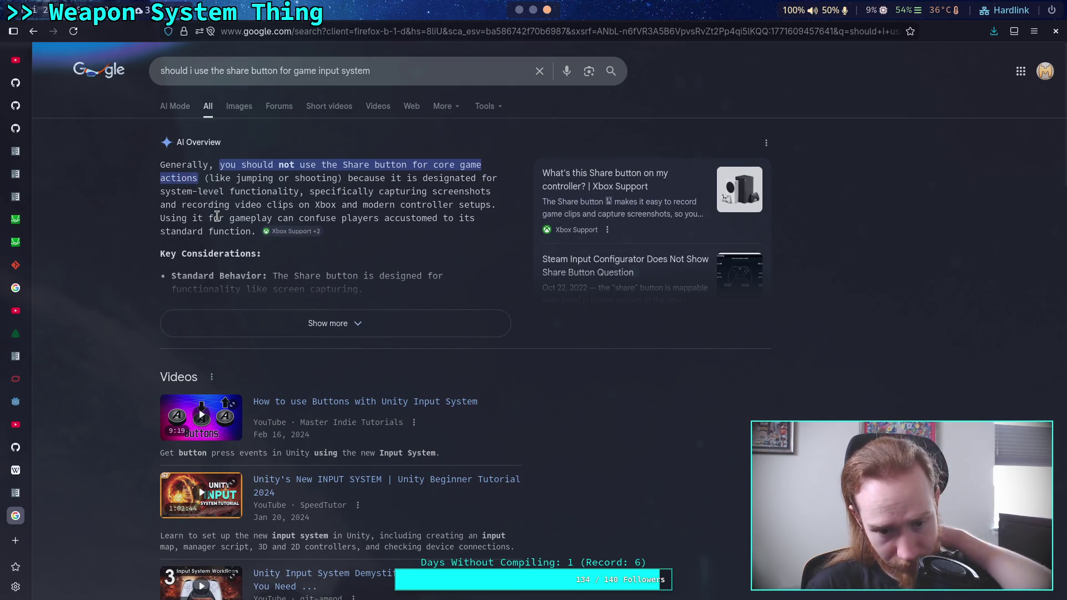
- Scroll past the AI Overview, videos and results down to the Xbox Support link
{"action": "scroll", "coordinate": [118, 293], "scroll_direction": "down", "scroll_amount": 3}
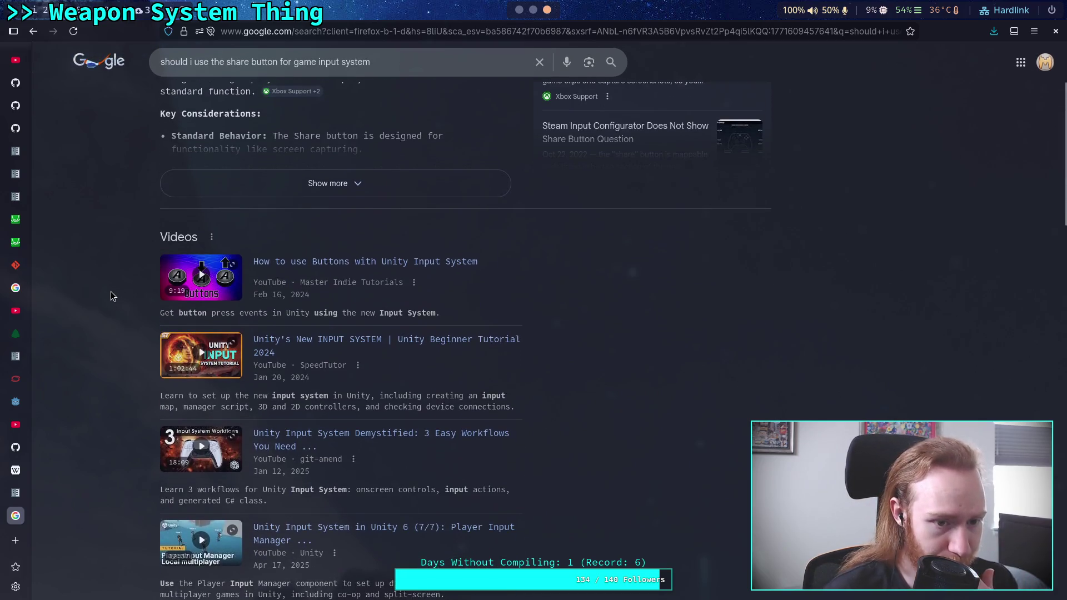
{"action": "scroll", "coordinate": [111, 295], "scroll_direction": "down", "scroll_amount": 4}
{"action": "scroll", "coordinate": [111, 291], "scroll_direction": "down", "scroll_amount": 2}
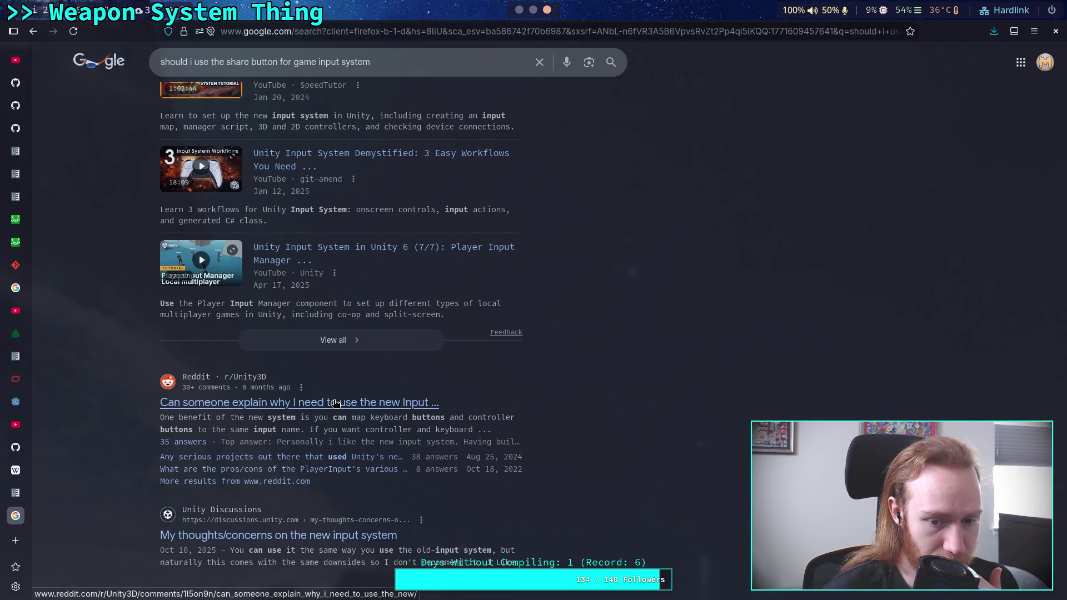
{"action": "scroll", "coordinate": [335, 402], "scroll_direction": "down", "scroll_amount": 3}
{"action": "scroll", "coordinate": [146, 383], "scroll_direction": "down", "scroll_amount": 4}
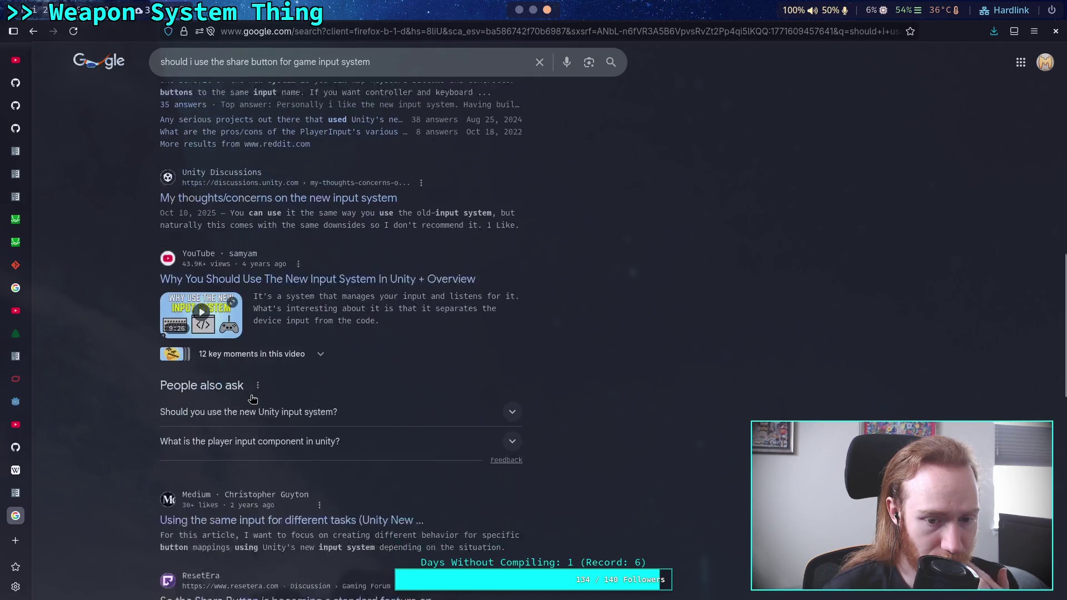
{"action": "scroll", "coordinate": [146, 380], "scroll_direction": "down", "scroll_amount": 3}
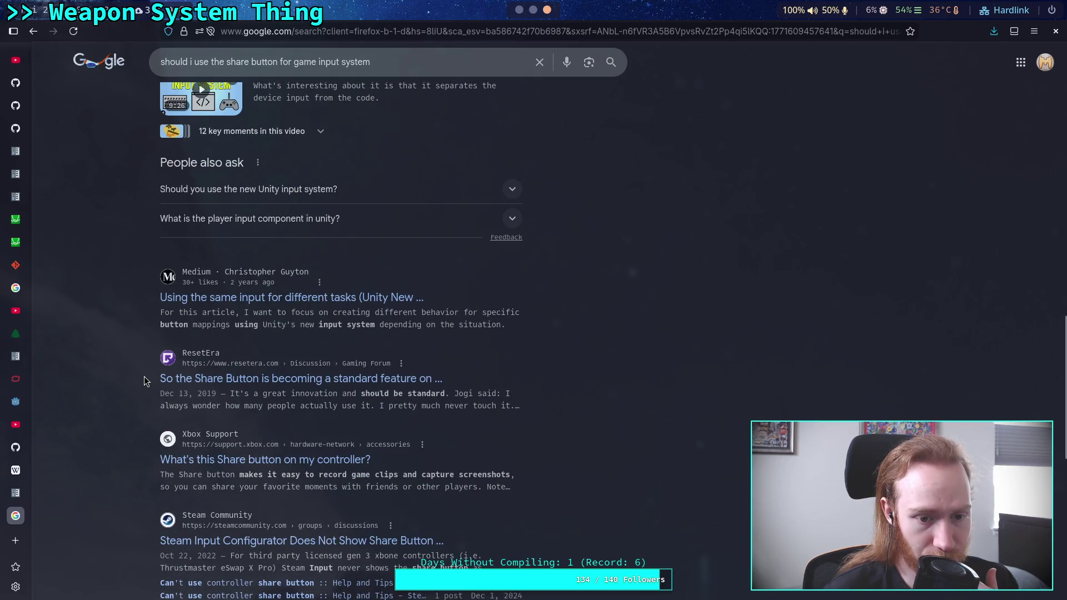
{"action": "scroll", "coordinate": [144, 378], "scroll_direction": "down", "scroll_amount": 1}
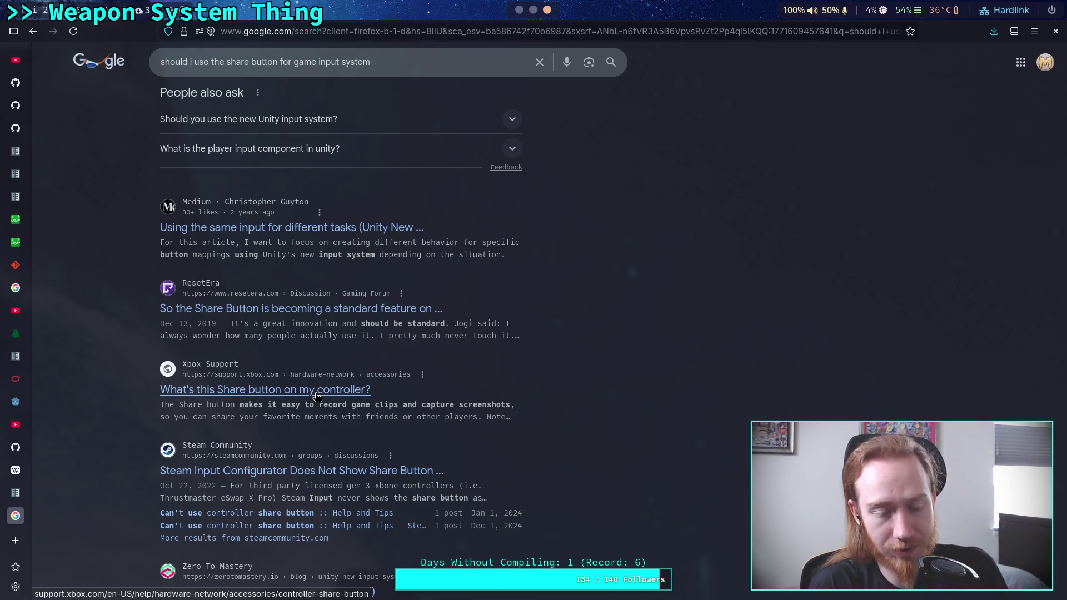
- Open the 'What's this Share button on my controller?' article and highlight 'View button and the Menu button'
{"action": "left_click", "coordinate": [317, 396]}
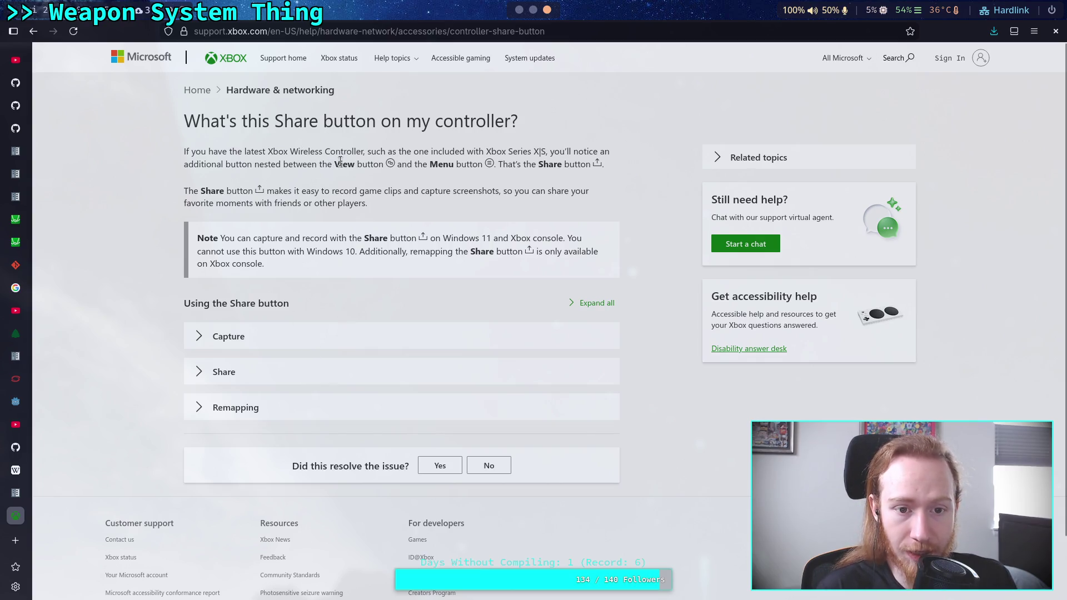
{"action": "left_click_drag", "start_coordinate": [335, 163], "coordinate": [491, 162]}
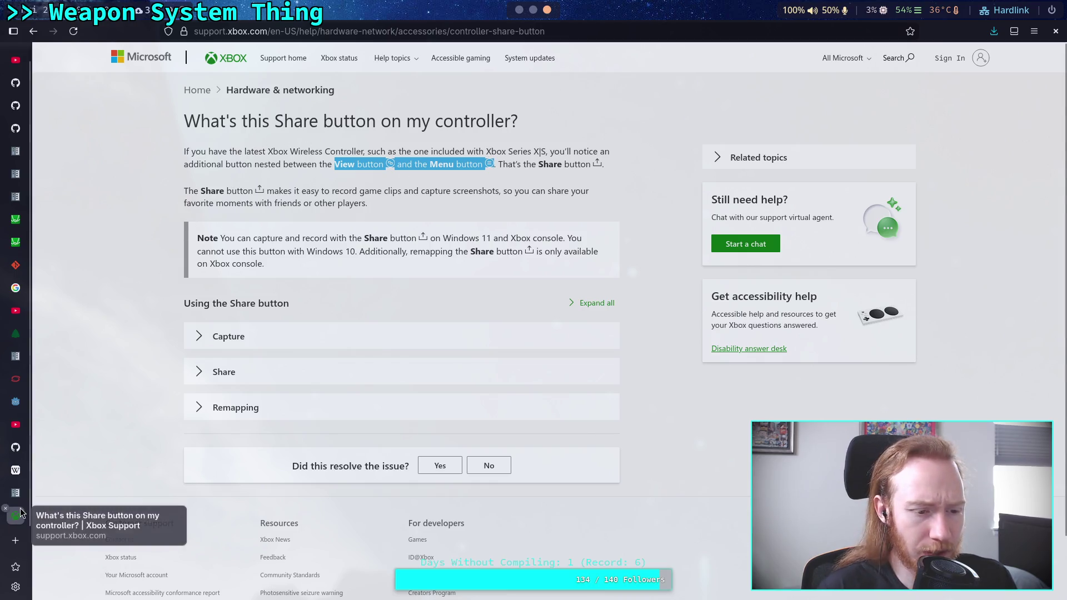
- Return to the Google results and search for 'playstation controller'
{"action": "left_click", "coordinate": [33, 38]}
{"action": "scroll", "coordinate": [132, 317], "scroll_direction": "up", "scroll_amount": 10}
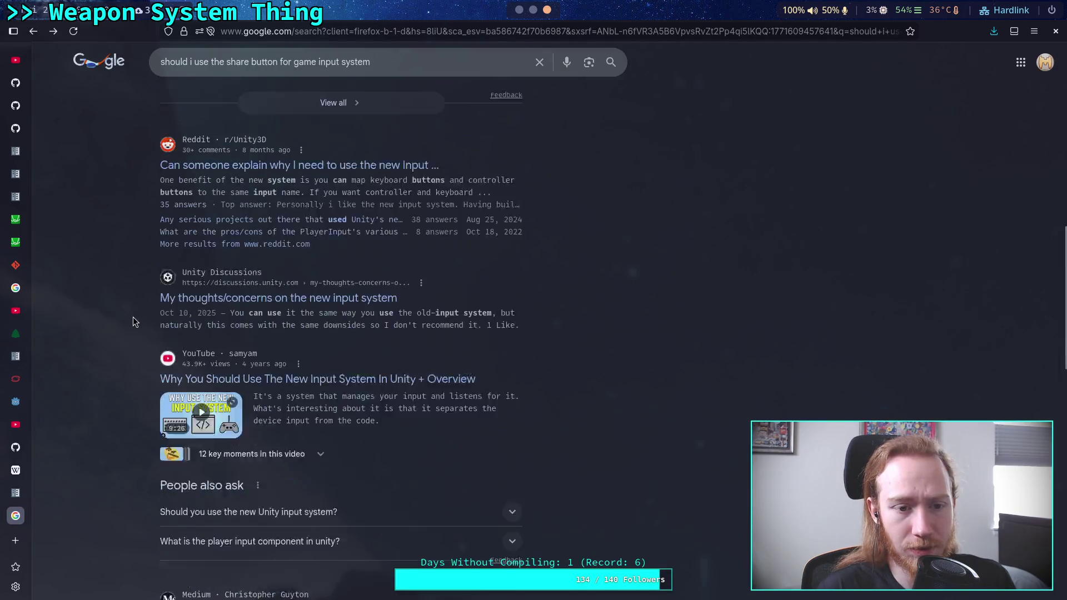
{"action": "left_click_drag", "start_coordinate": [370, 61], "coordinate": [235, 61]}
{"action": "key", "text": "ctrl+a"}
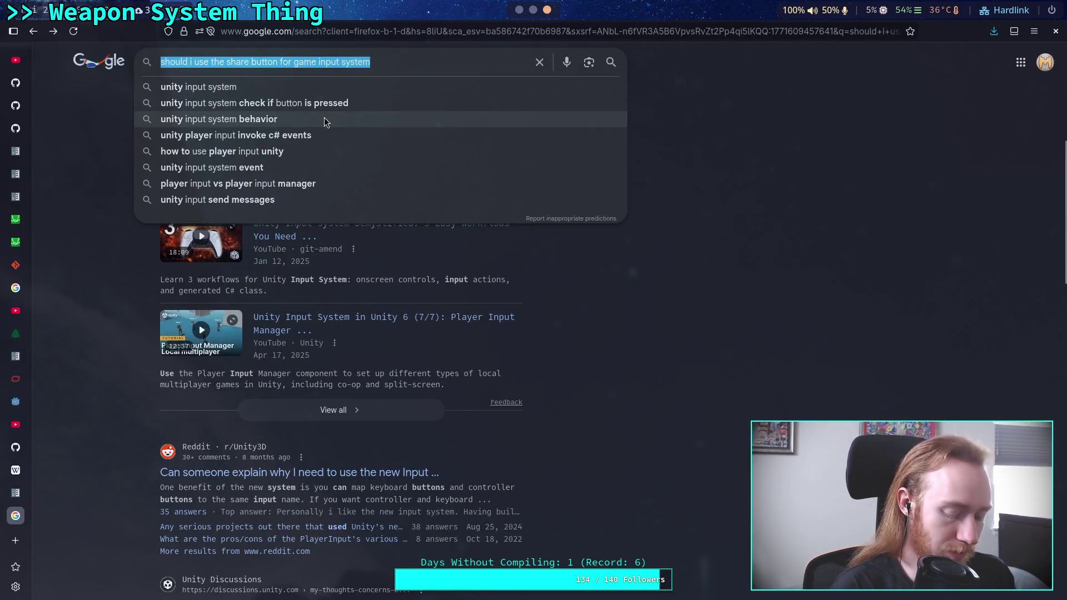
{"action": "type", "text": "plays"}
{"action": "type", "text": "tation "}
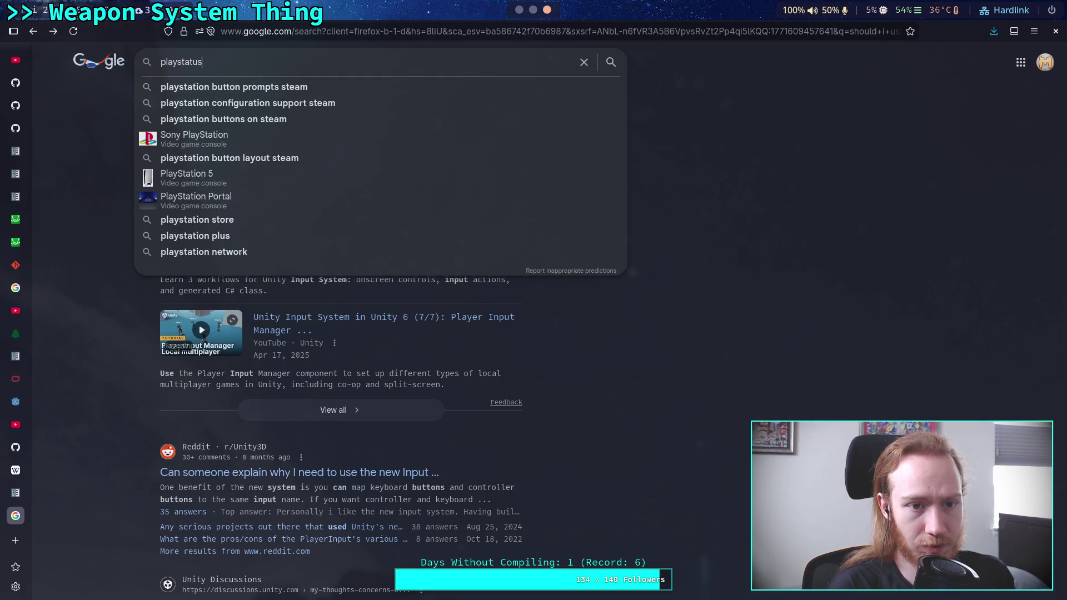
{"action": "type", "text": "controller"}
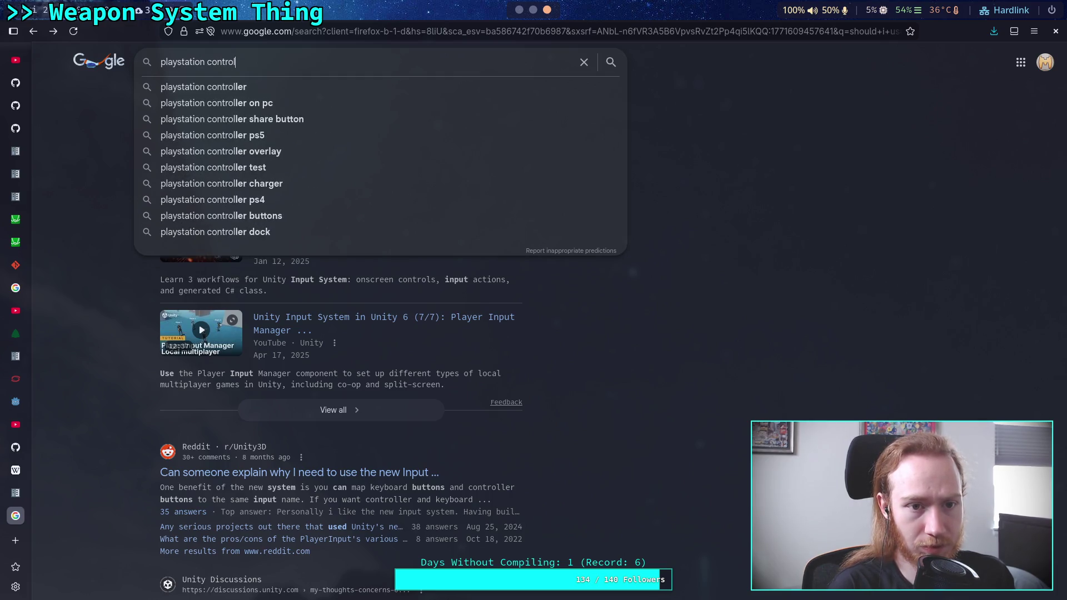
{"action": "key", "text": "Return"}
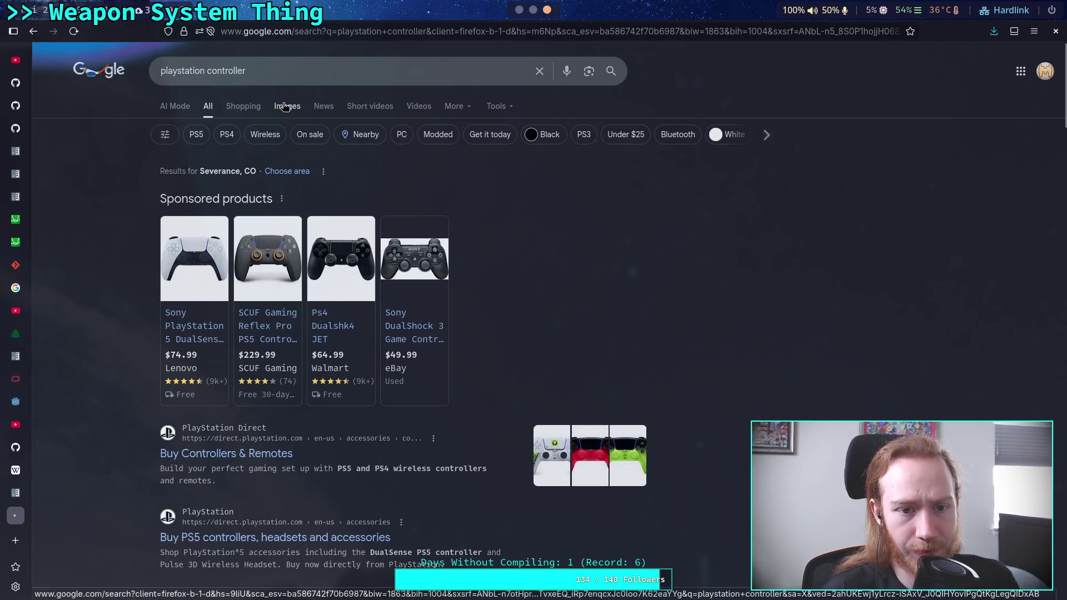
- Preview a white DualSense in the image results, then search images for 'xbox controller'
{"action": "left_click", "coordinate": [287, 105]}
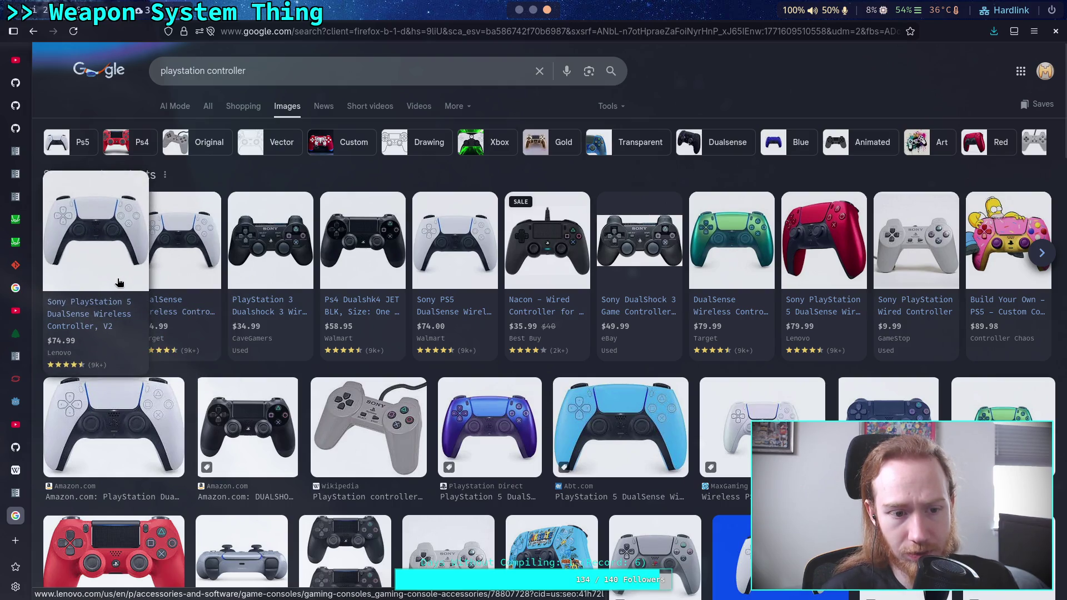
{"action": "left_click", "coordinate": [126, 443]}
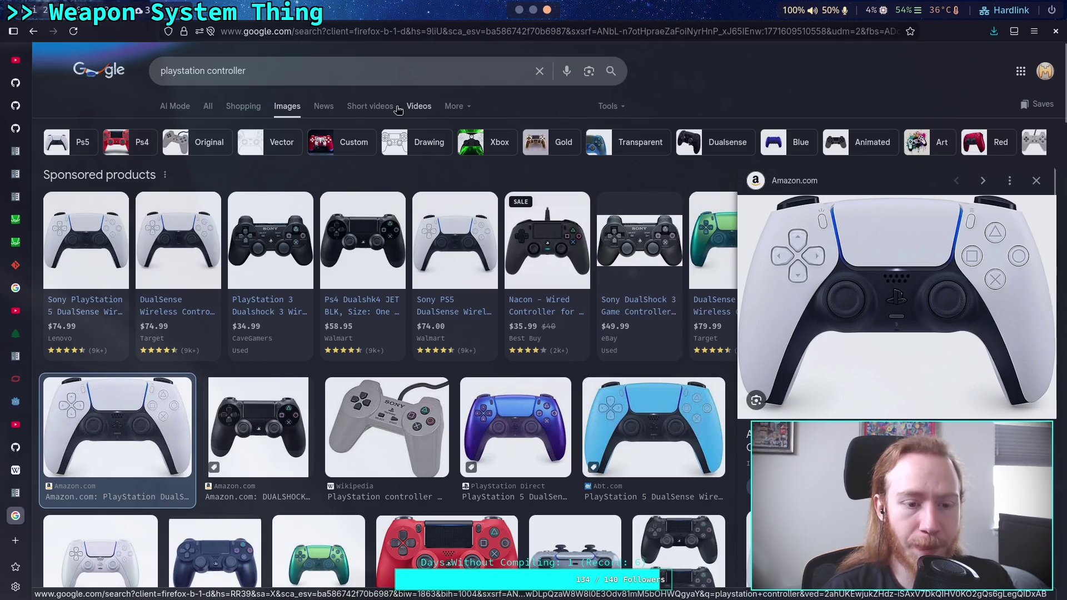
{"action": "double_click", "coordinate": [201, 72]}
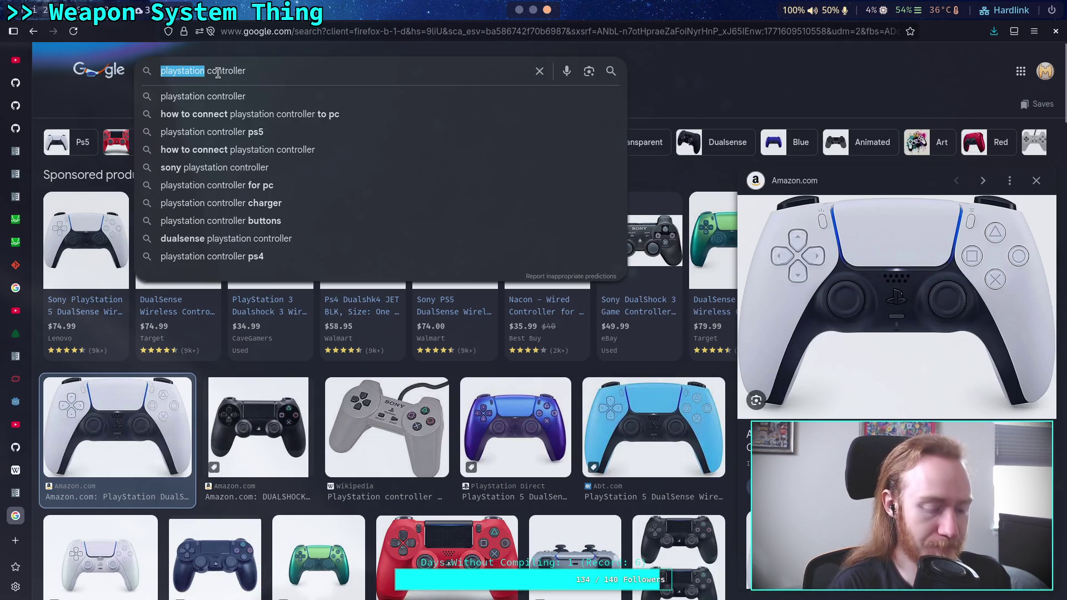
{"action": "key", "text": "BackSpace"}
{"action": "type", "text": "xbo"}
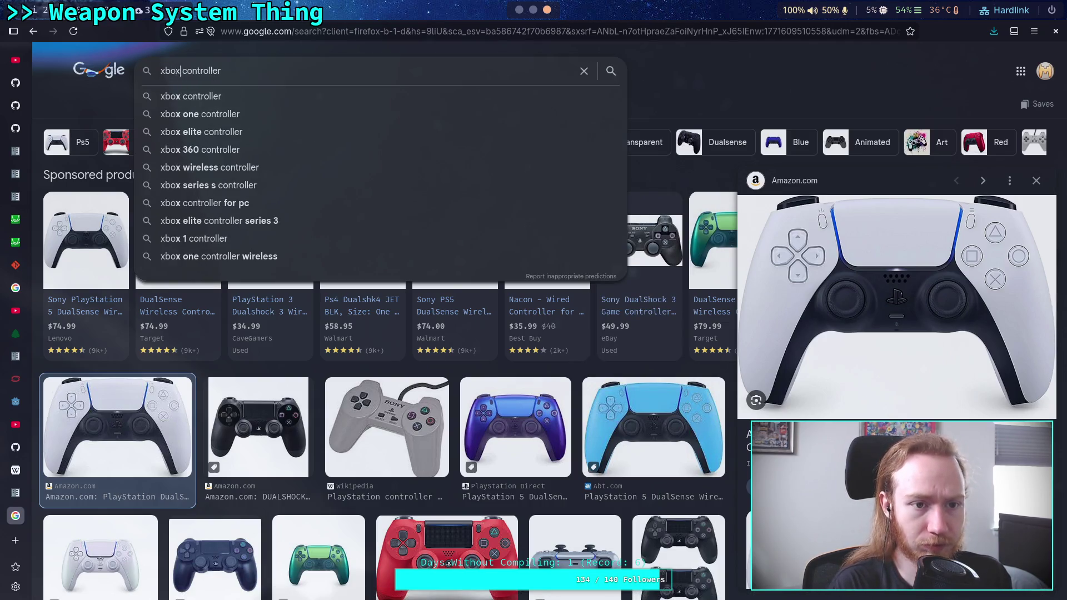
{"action": "type", "text": "x"}
{"action": "key", "text": "Return"}
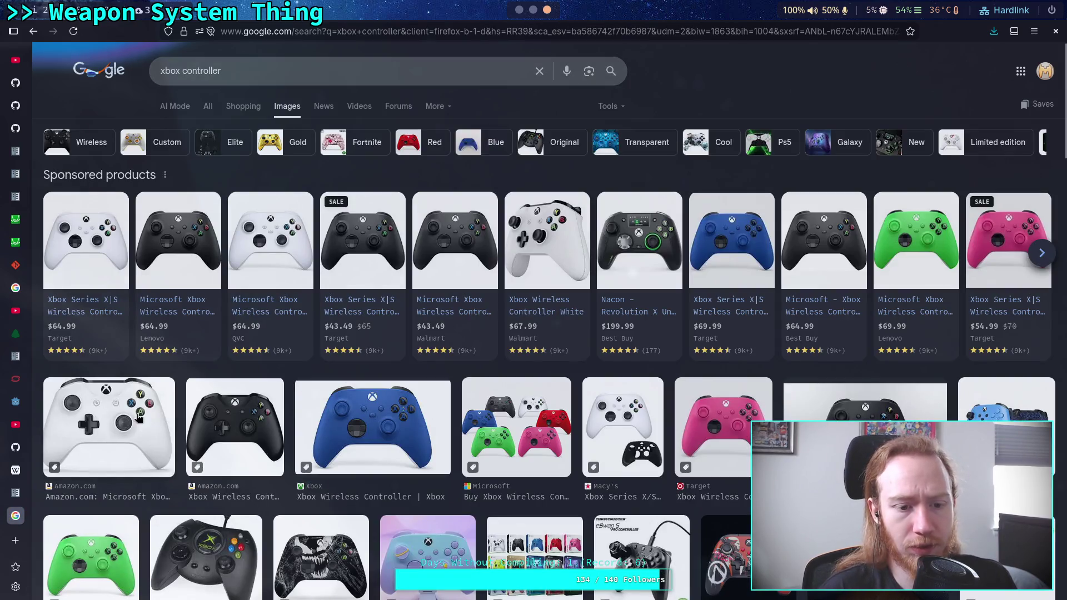
- Preview and close the blue Xbox controller image, then return to the Godot editor
{"action": "left_click", "coordinate": [415, 429]}
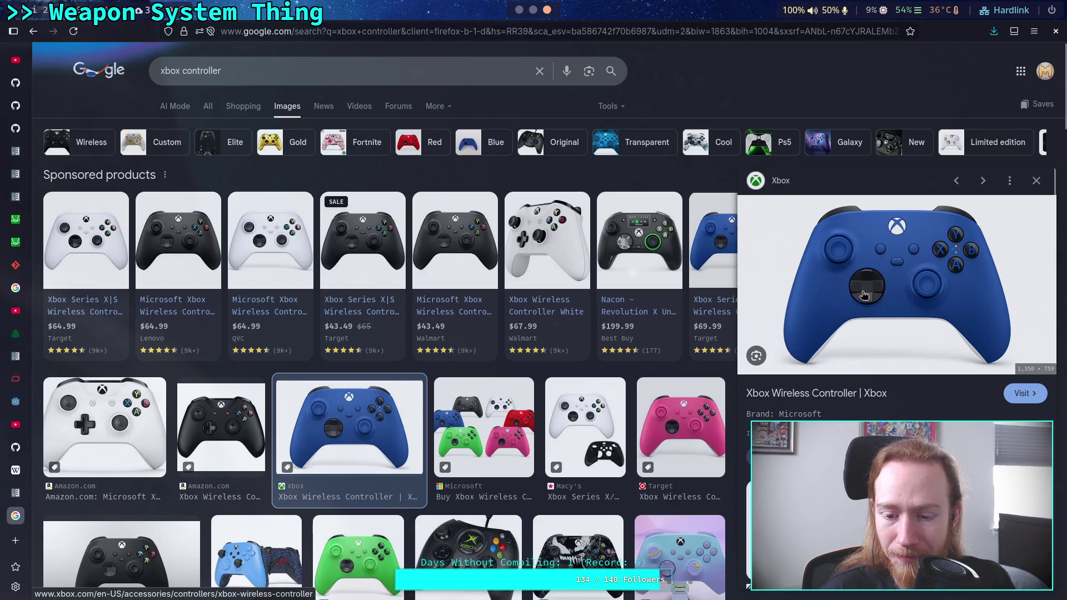
{"action": "left_click", "coordinate": [1036, 180]}
{"action": "left_click", "coordinate": [533, 10]}
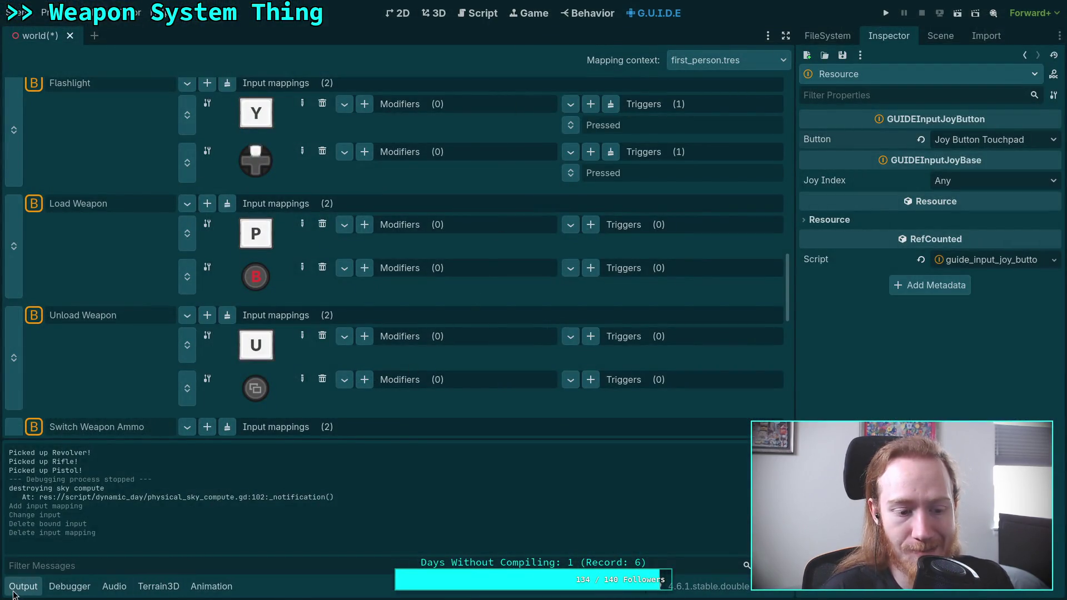
- Unbind Unload Weapon's second mapping and rebind it to the detected gamepad Back button
{"action": "left_click", "coordinate": [14, 592]}
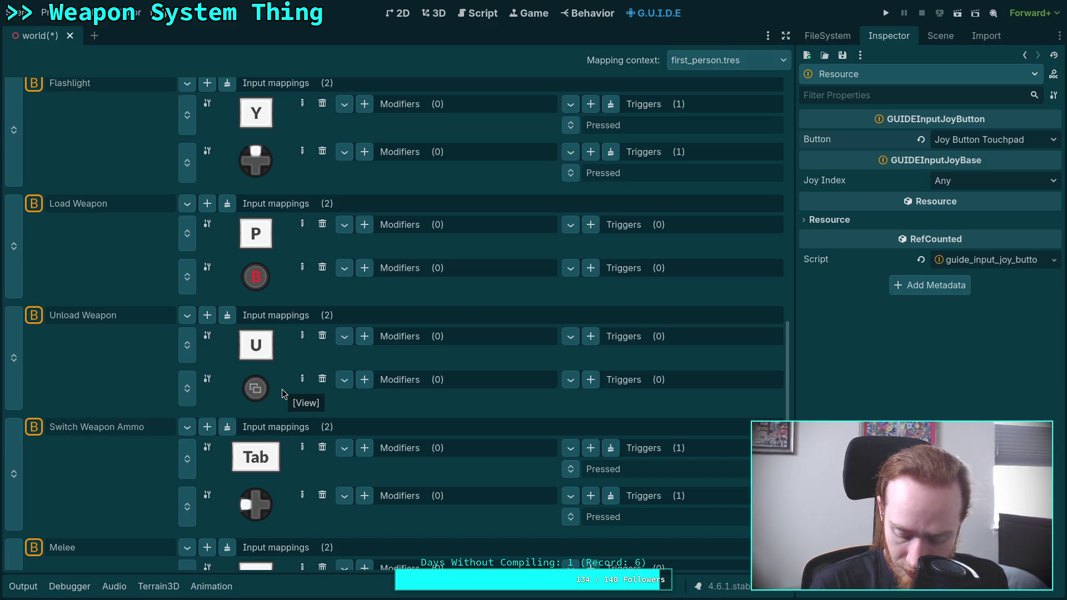
{"action": "left_click", "coordinate": [323, 381]}
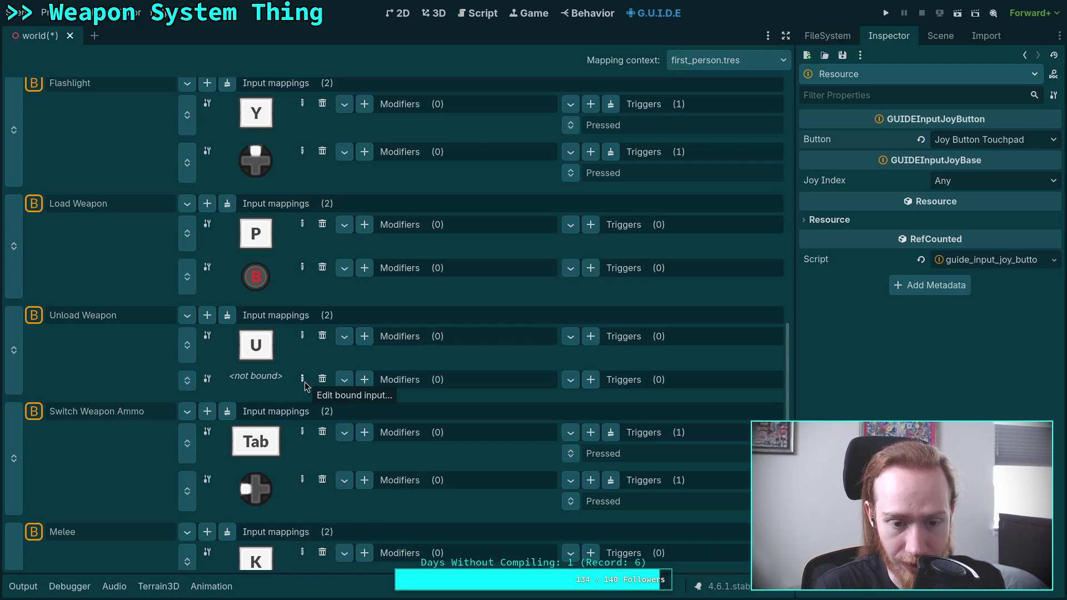
{"action": "left_click", "coordinate": [303, 381]}
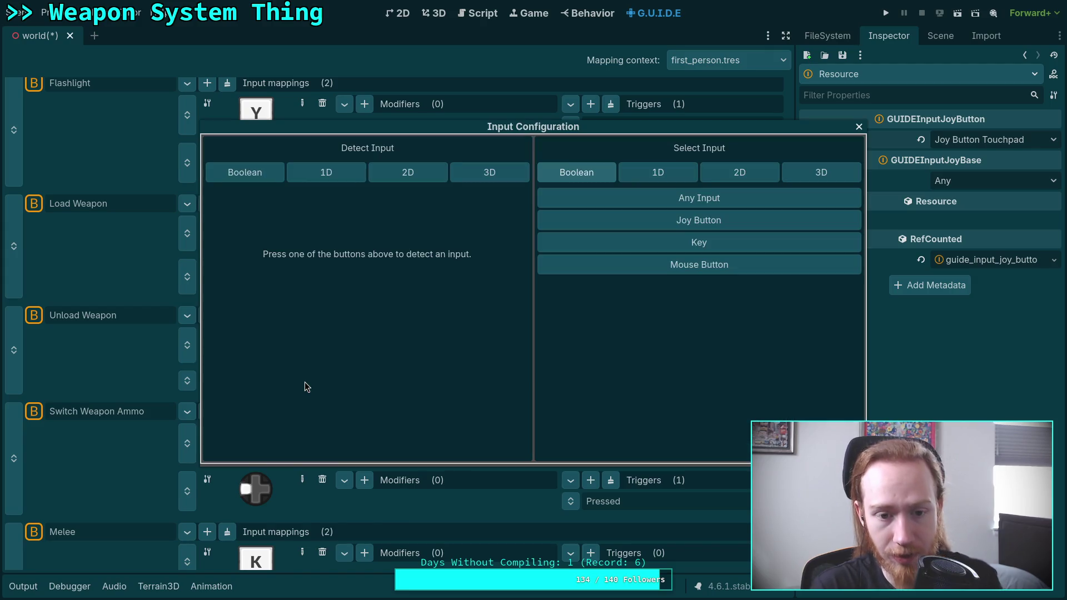
{"action": "left_click", "coordinate": [241, 176]}
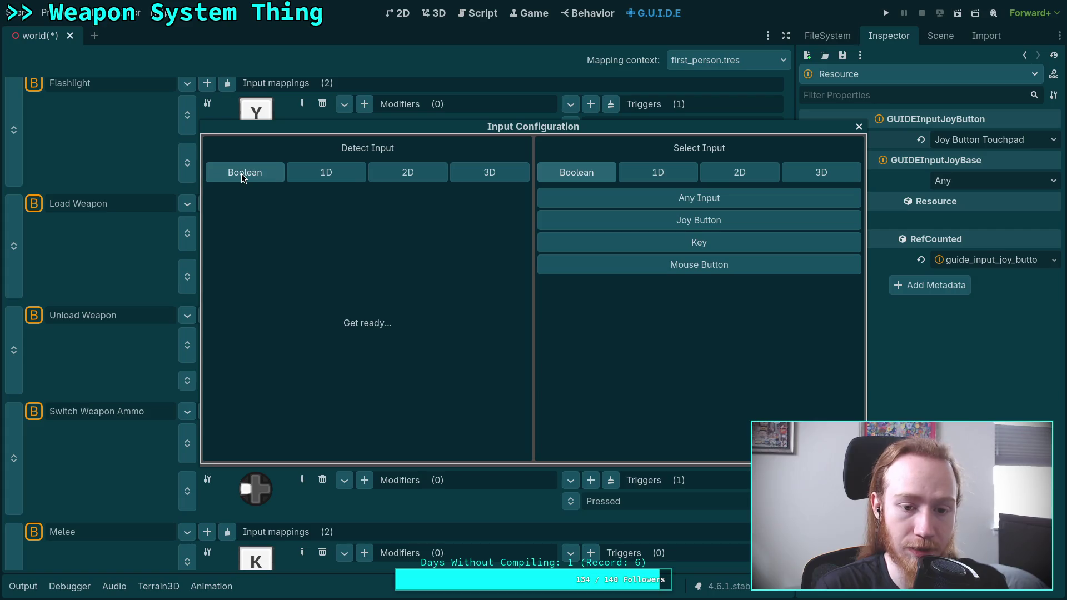
{"action": "left_click", "coordinate": [367, 448]}
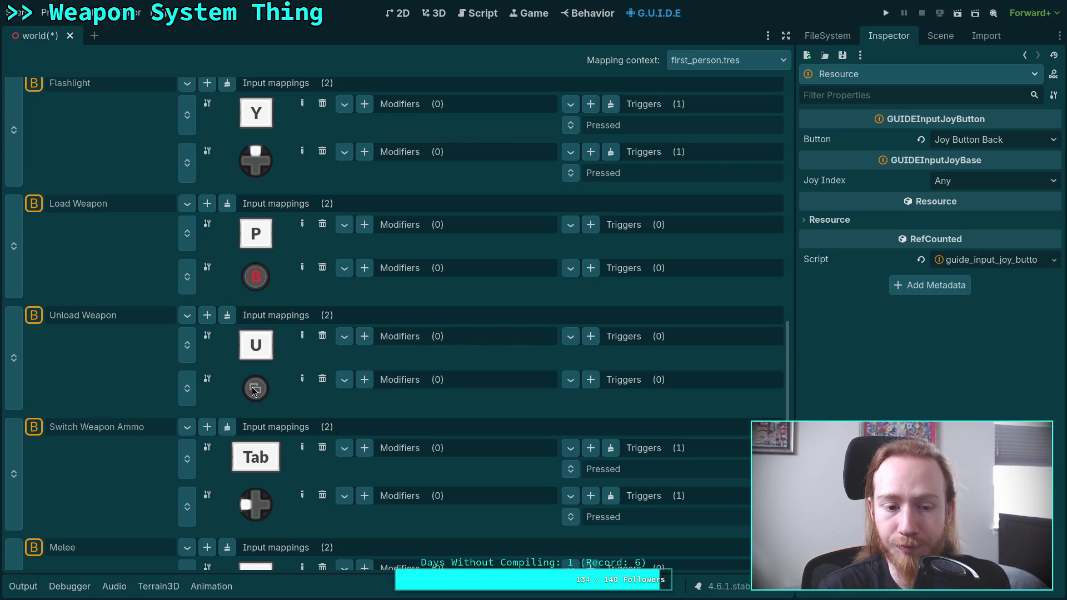
- Check the joy button choices without changing them, then reopen Unload Weapon's gamepad mapping editor
{"action": "left_click", "coordinate": [972, 142]}
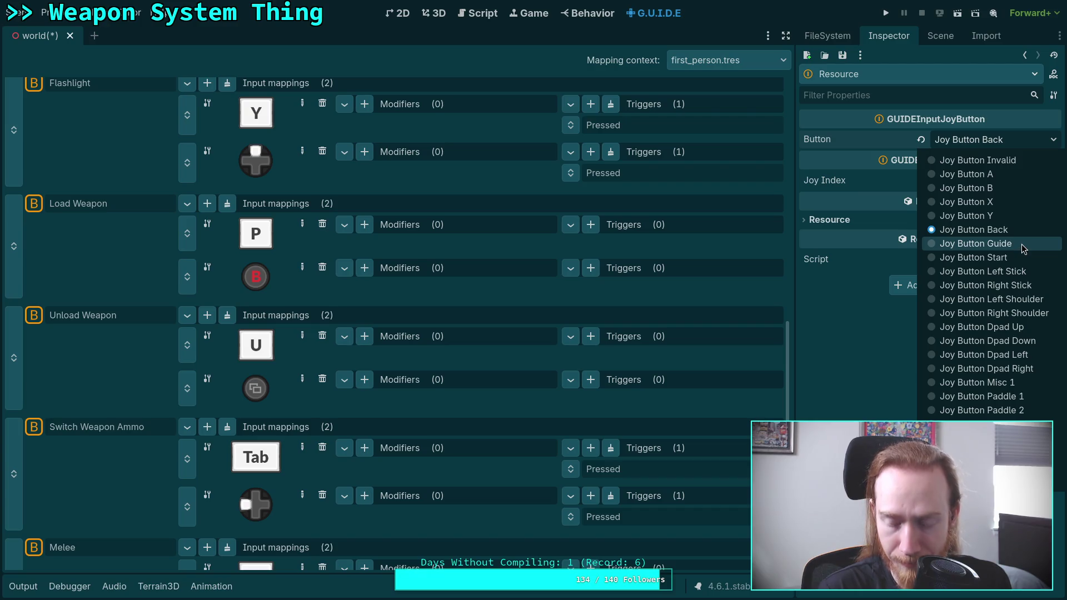
{"action": "left_click", "coordinate": [841, 395]}
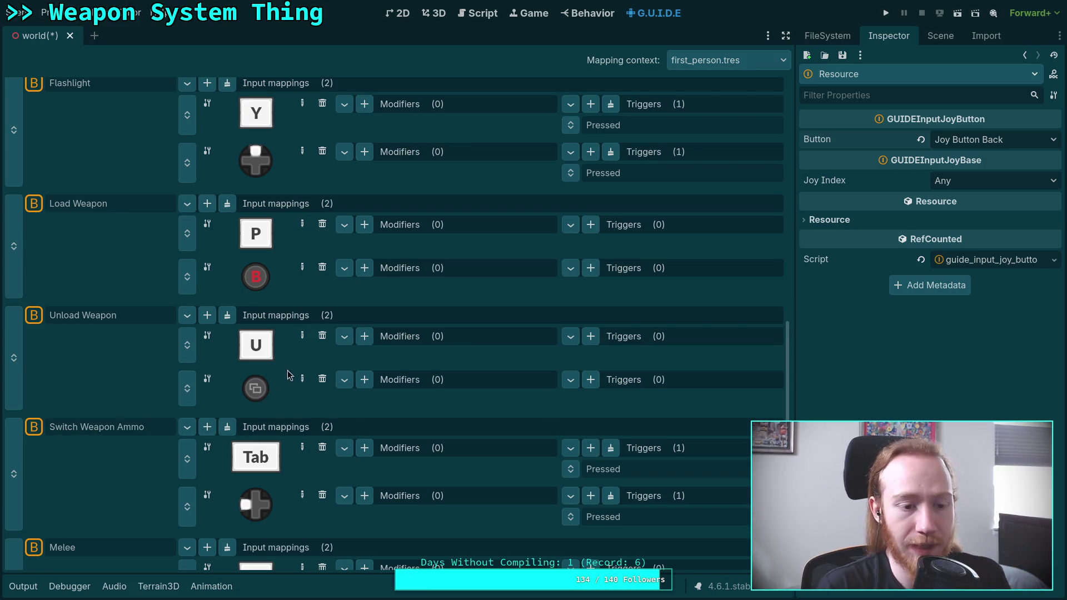
{"action": "left_click", "coordinate": [302, 381]}
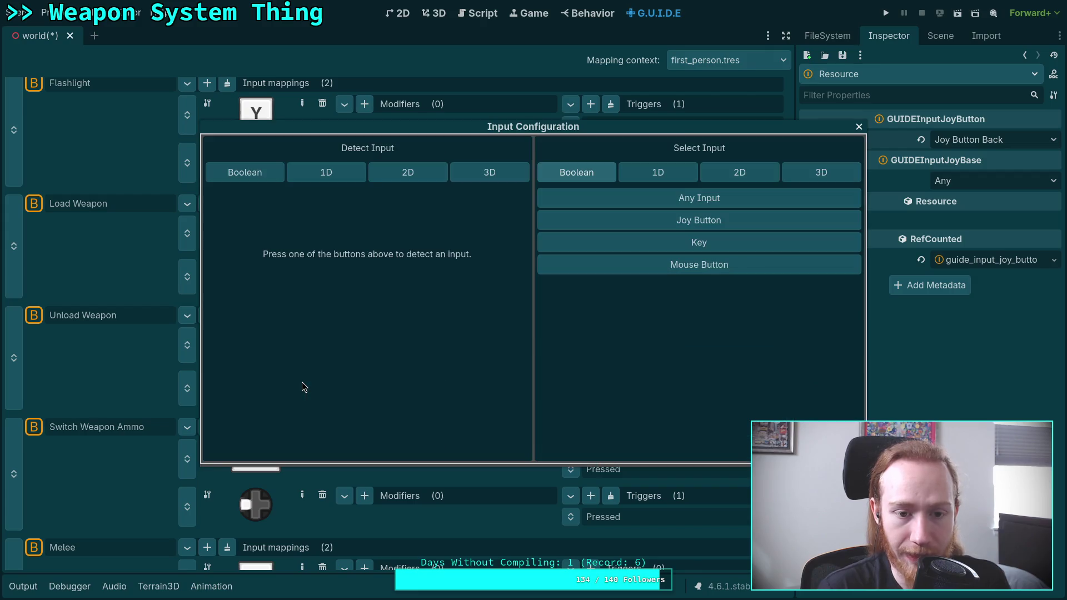
- Rebind Unload Weapon's gamepad input from Back to Joy Button X using Detect Input
{"action": "left_click", "coordinate": [274, 177]}
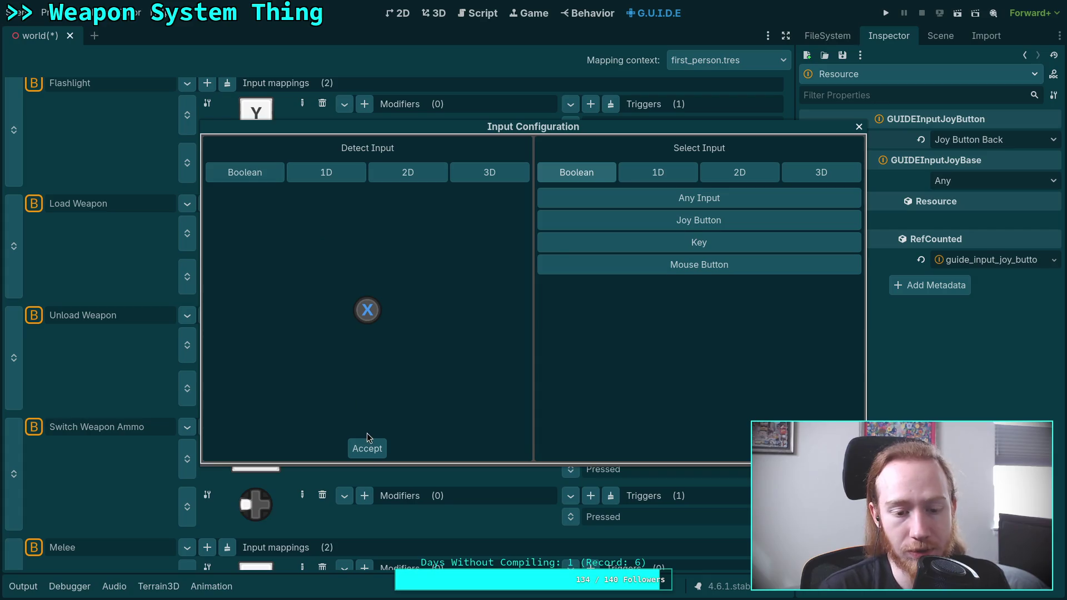
{"action": "left_click", "coordinate": [366, 448]}
{"action": "scroll", "coordinate": [298, 393], "scroll_direction": "down", "scroll_amount": 5}
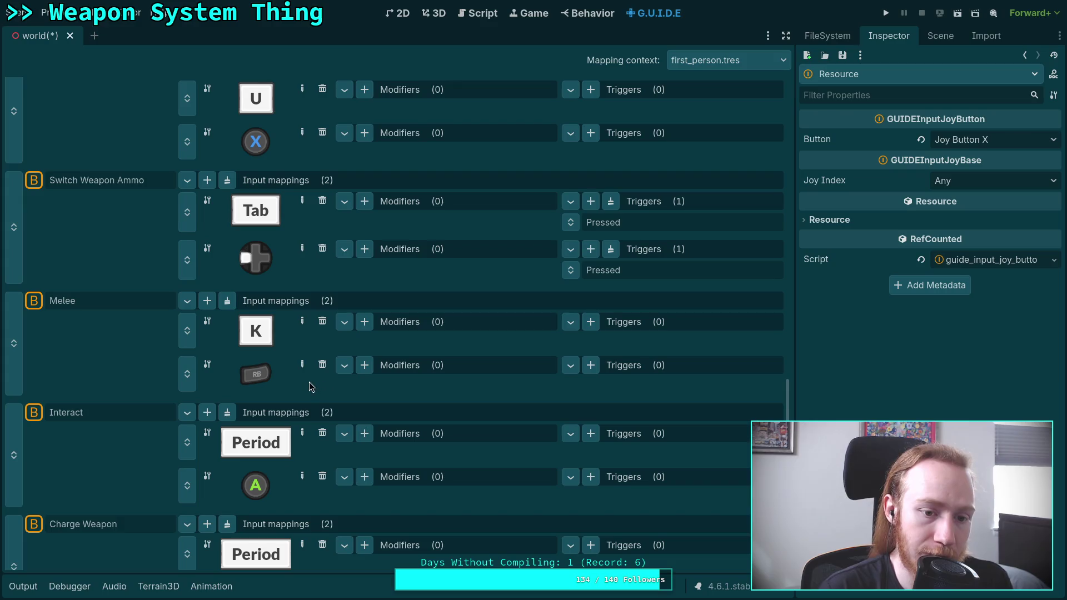
{"action": "scroll", "coordinate": [309, 386], "scroll_direction": "down", "scroll_amount": 5}
{"action": "scroll", "coordinate": [309, 386], "scroll_direction": "up", "scroll_amount": 12}
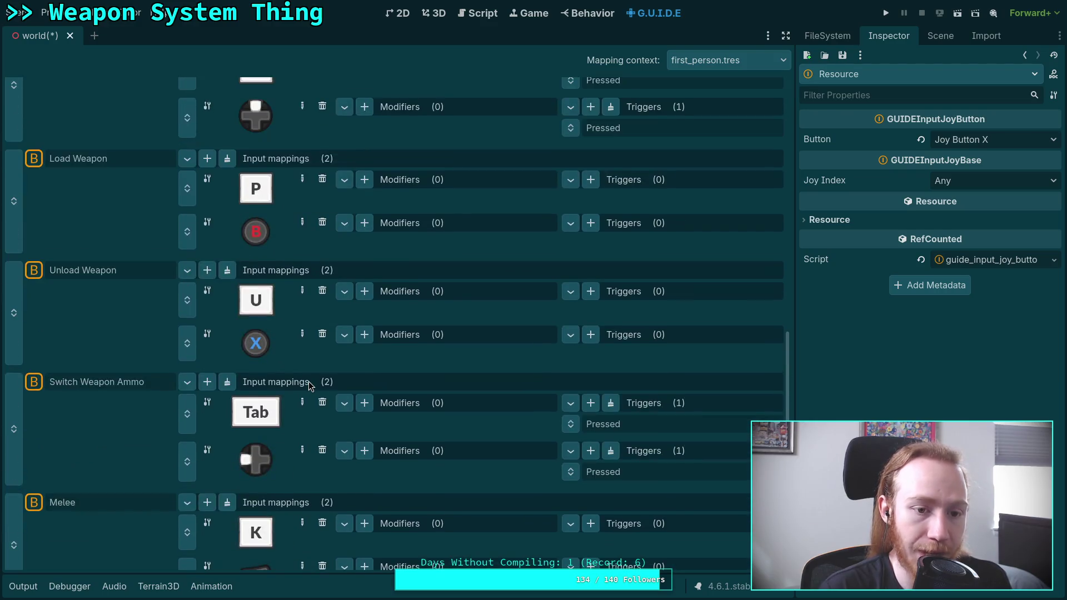
{"action": "scroll", "coordinate": [309, 386], "scroll_direction": "up", "scroll_amount": 4}
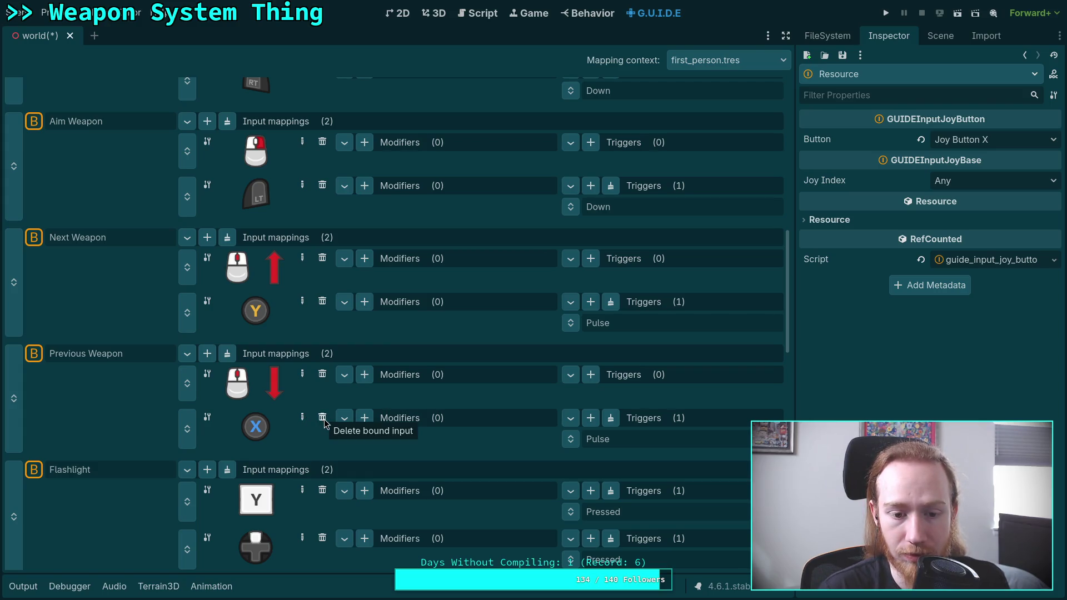
- Delete Previous Weapon's X-button mapping, leaving only its mouse wheel-down binding
{"action": "right_click", "coordinate": [188, 417]}
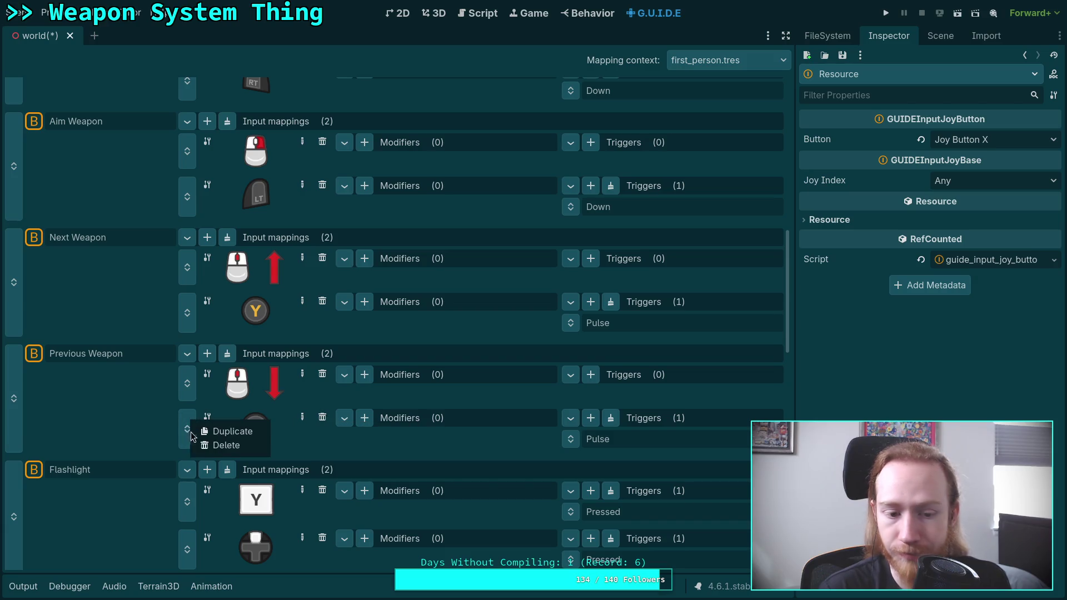
{"action": "left_click", "coordinate": [218, 445]}
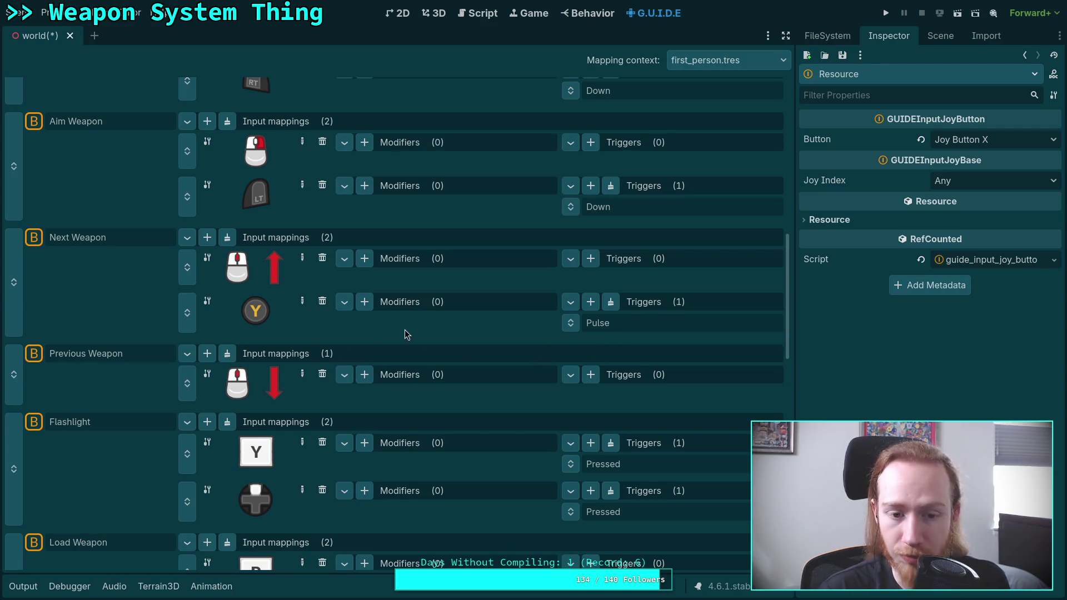
{"action": "scroll", "coordinate": [399, 335], "scroll_direction": "down", "scroll_amount": 6}
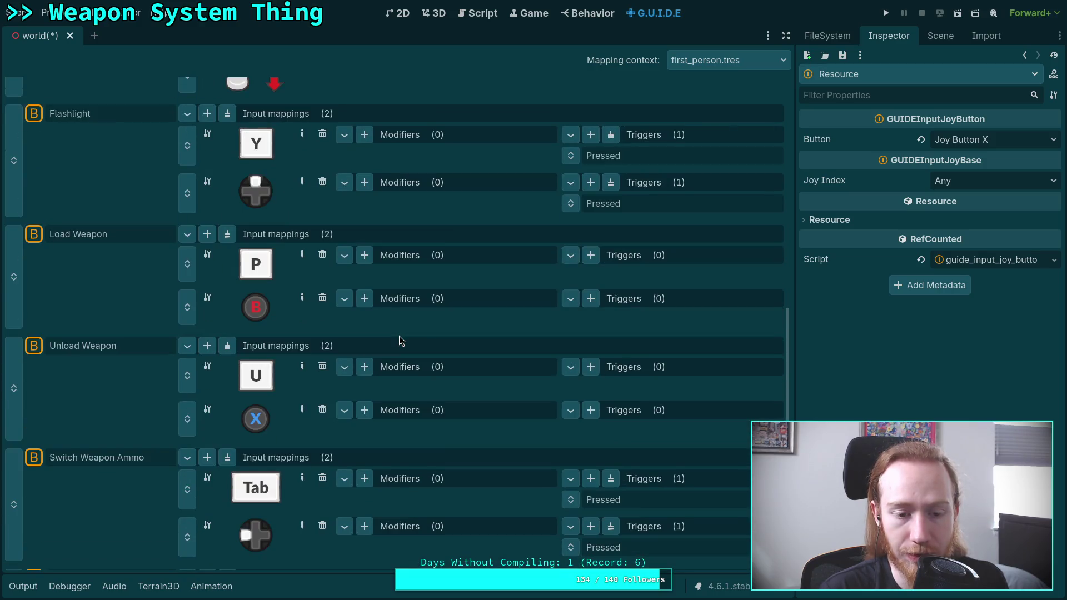
{"action": "scroll", "coordinate": [399, 336], "scroll_direction": "down", "scroll_amount": 4}
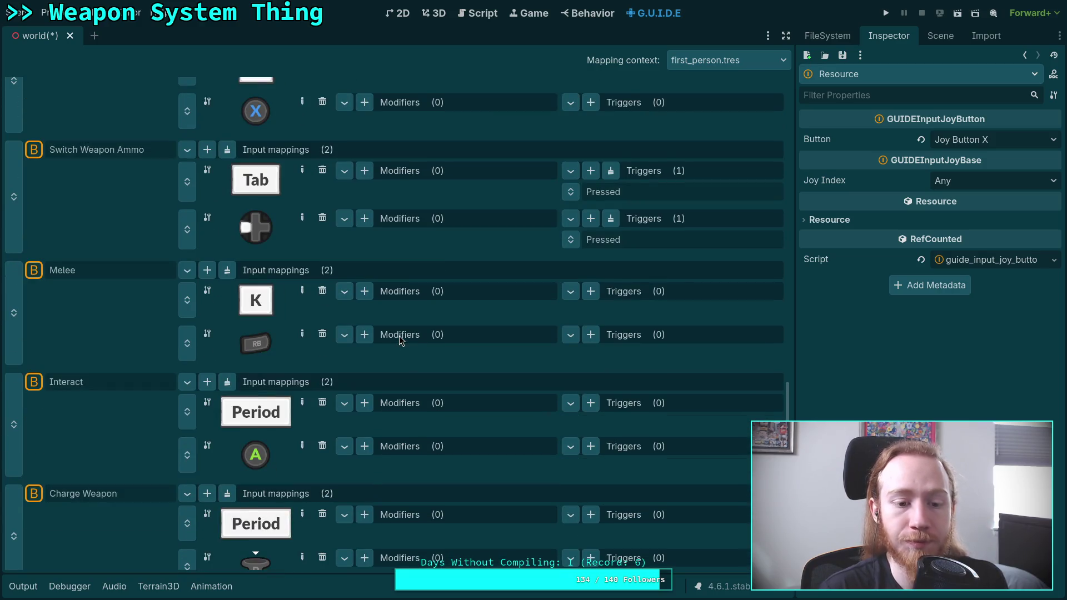
{"action": "scroll", "coordinate": [399, 336], "scroll_direction": "down", "scroll_amount": 3}
{"action": "scroll", "coordinate": [399, 336], "scroll_direction": "down", "scroll_amount": 1}
{"action": "scroll", "coordinate": [399, 336], "scroll_direction": "down", "scroll_amount": 1}
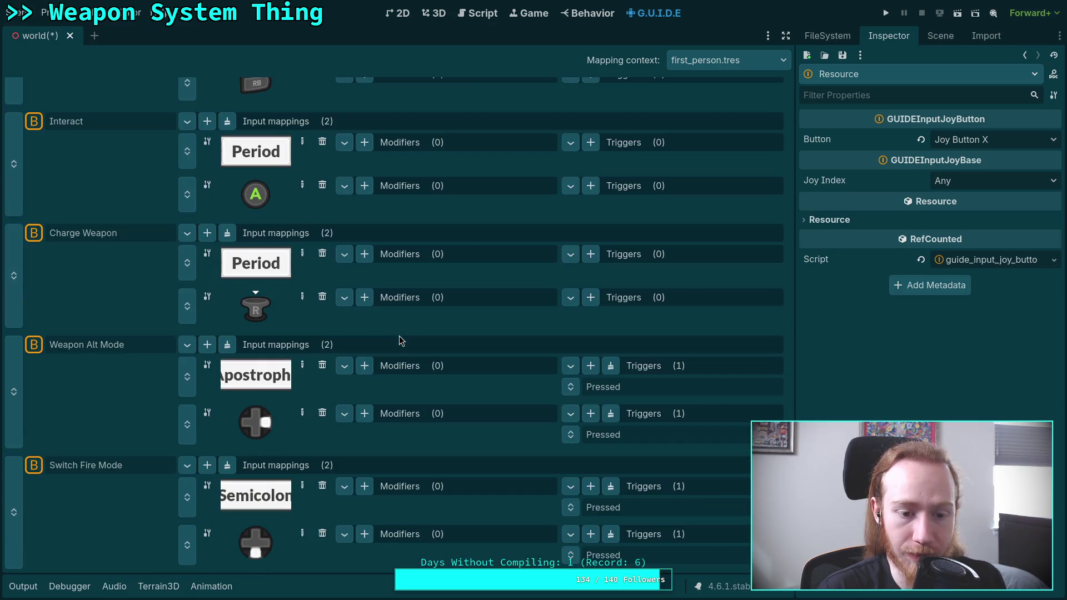
- Inspect the Pressed trigger on Flashlight's D-pad mapping, with actuation threshold 0.5
{"action": "scroll", "coordinate": [399, 335], "scroll_direction": "up", "scroll_amount": 10}
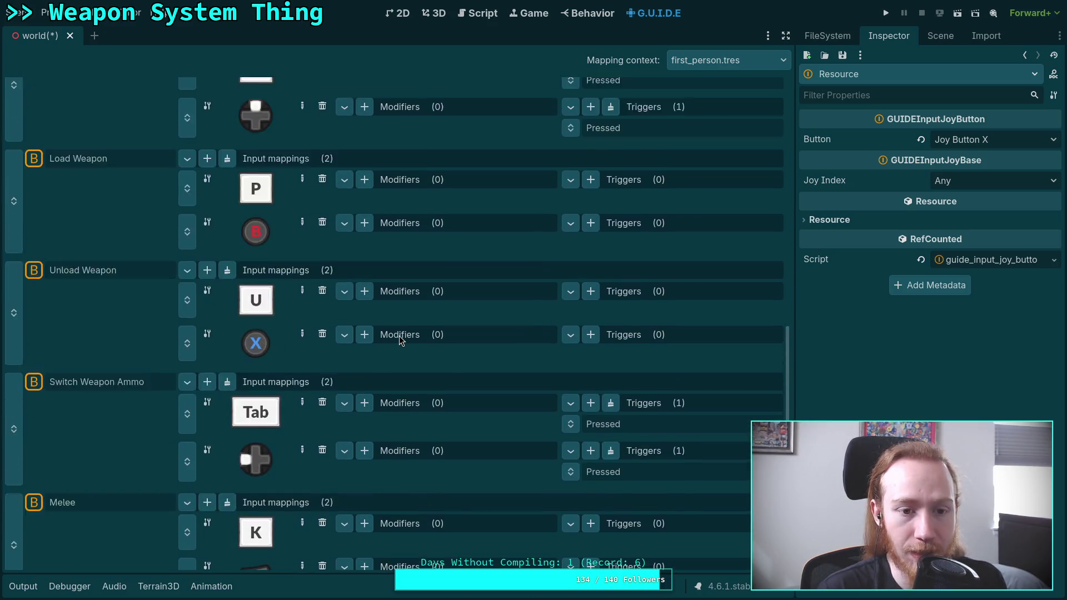
{"action": "scroll", "coordinate": [399, 336], "scroll_direction": "up", "scroll_amount": 2}
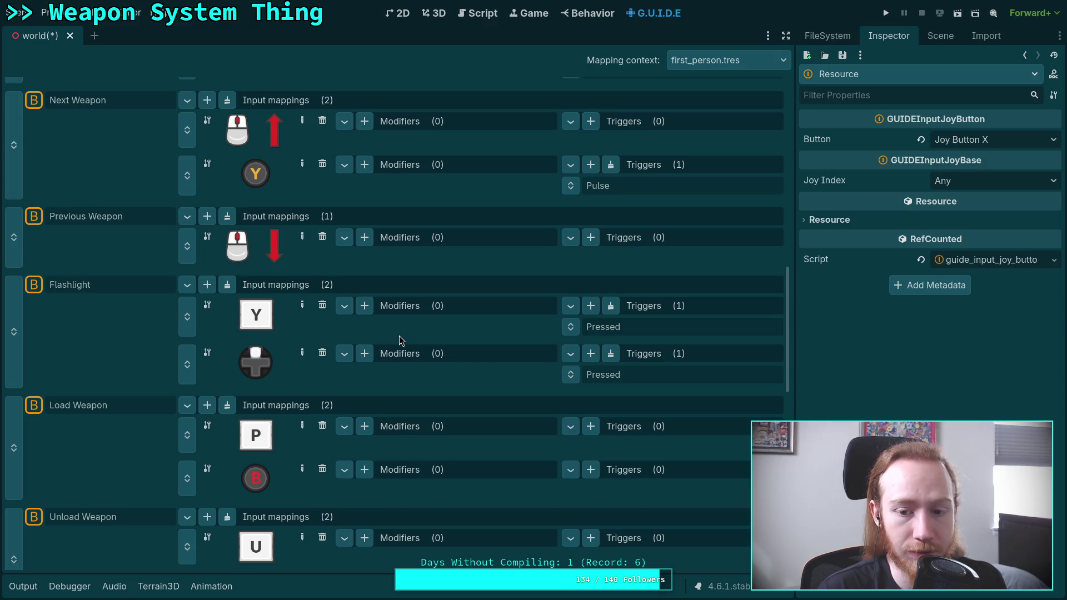
{"action": "scroll", "coordinate": [399, 340], "scroll_direction": "up", "scroll_amount": 2}
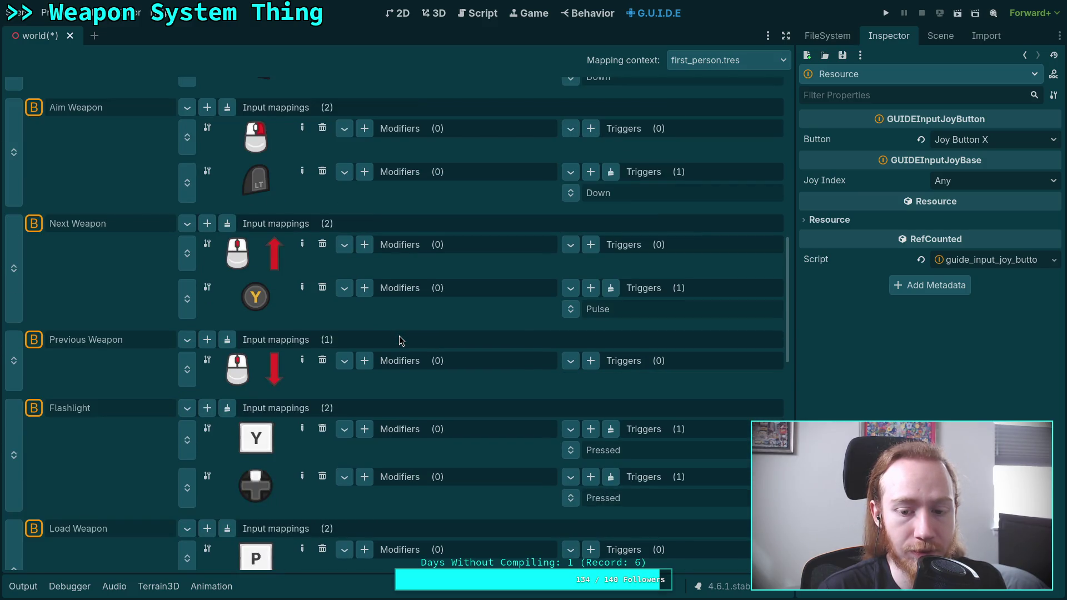
{"action": "scroll", "coordinate": [400, 339], "scroll_direction": "down", "scroll_amount": 2}
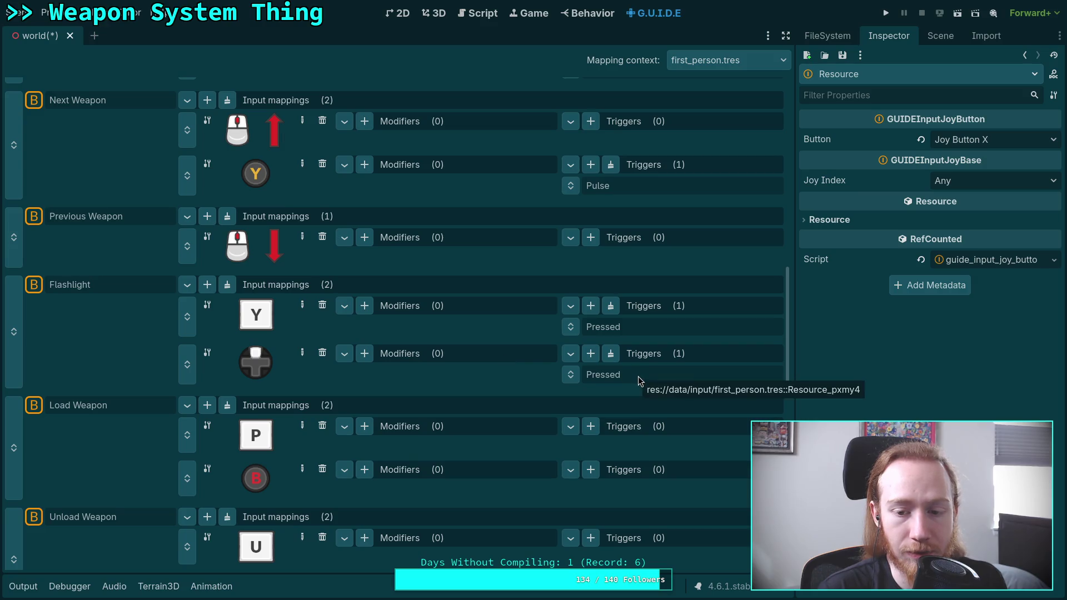
{"action": "left_click", "coordinate": [638, 378]}
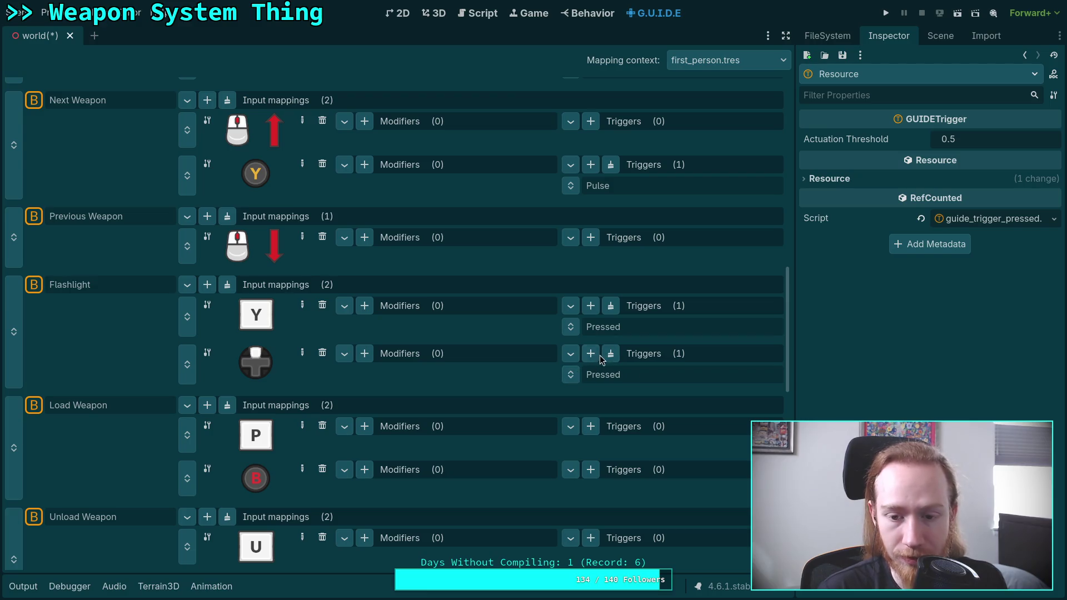
{"action": "right_click", "coordinate": [569, 374]}
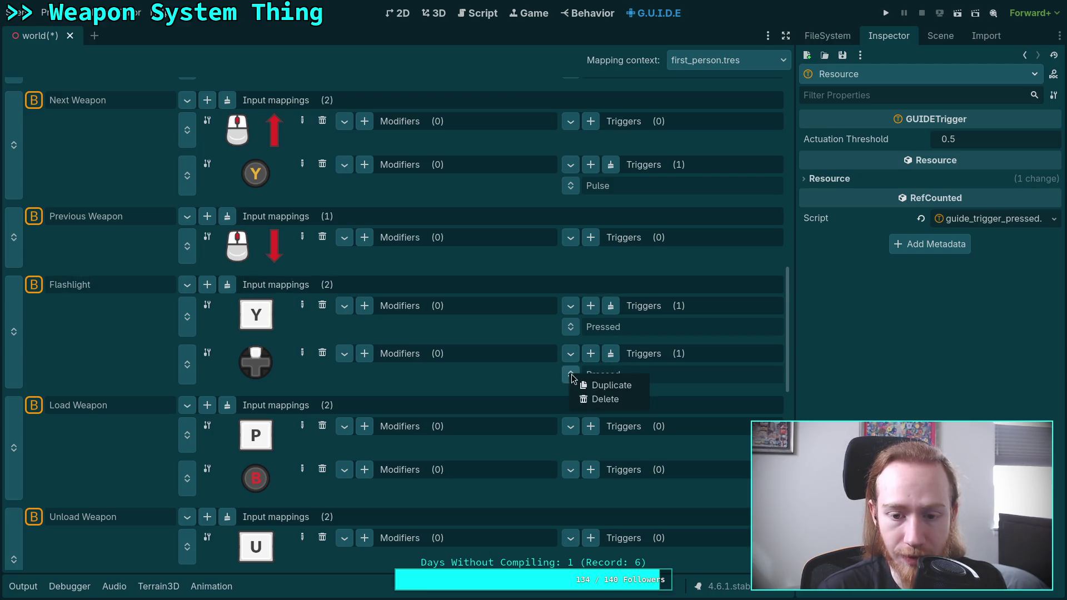
{"action": "left_click", "coordinate": [583, 399]}
{"action": "left_click", "coordinate": [590, 354]}
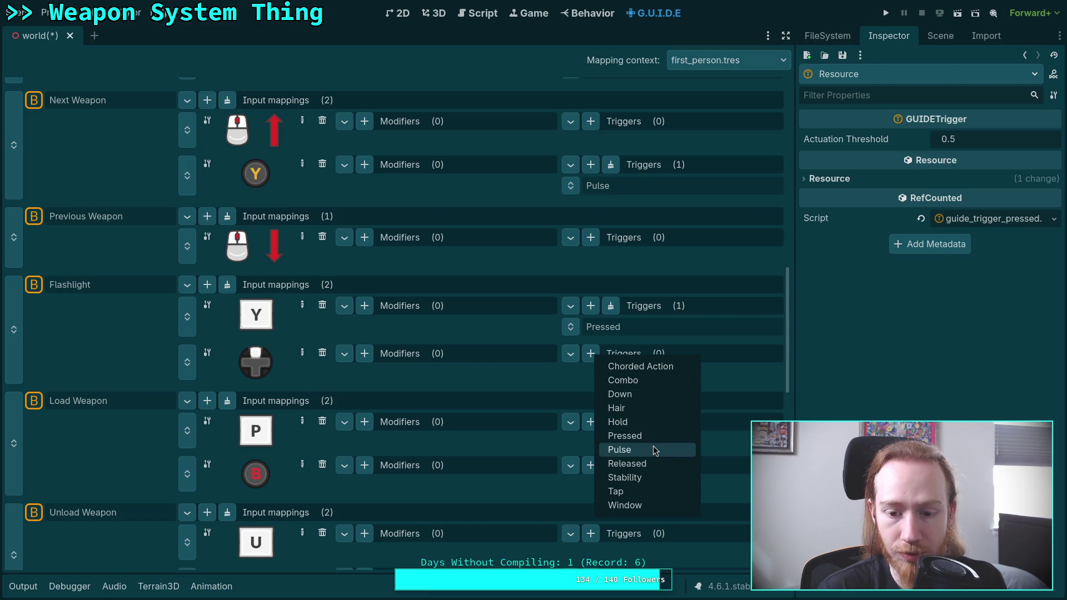
{"action": "left_click", "coordinate": [652, 447]}
{"action": "left_click", "coordinate": [645, 375]}
{"action": "left_click", "coordinate": [1009, 174]}
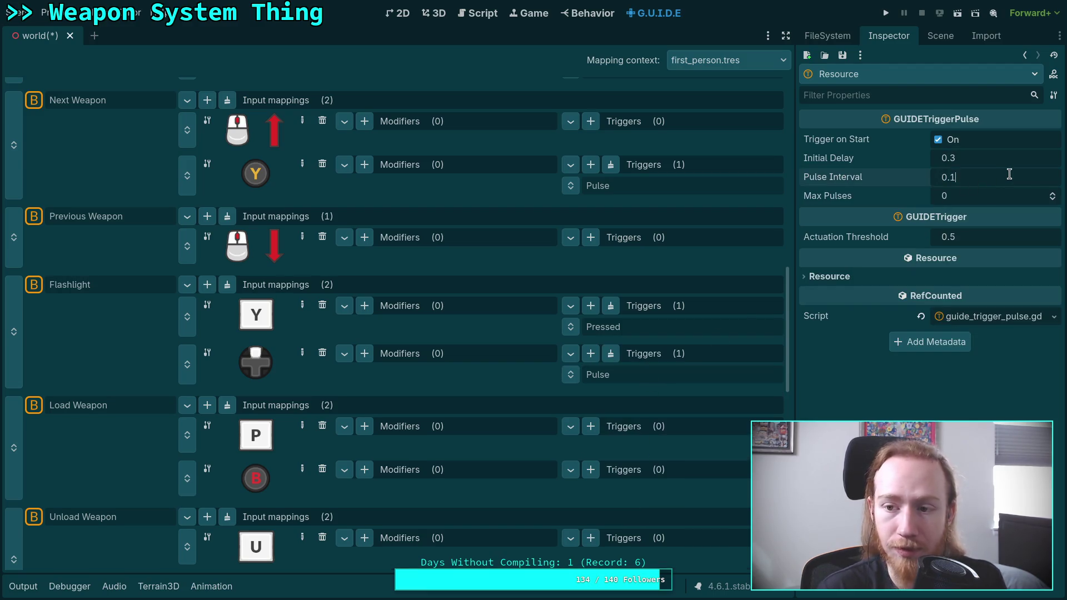
{"action": "type", "text": "0.2"}
{"action": "key", "text": "Return"}
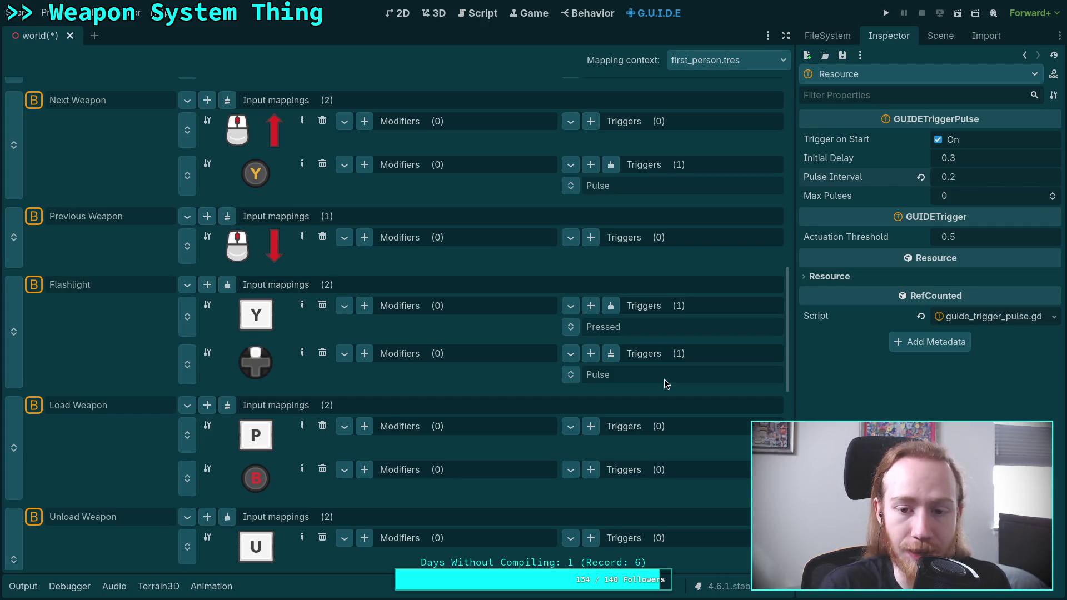
{"action": "scroll", "coordinate": [511, 331], "scroll_direction": "up", "scroll_amount": 3}
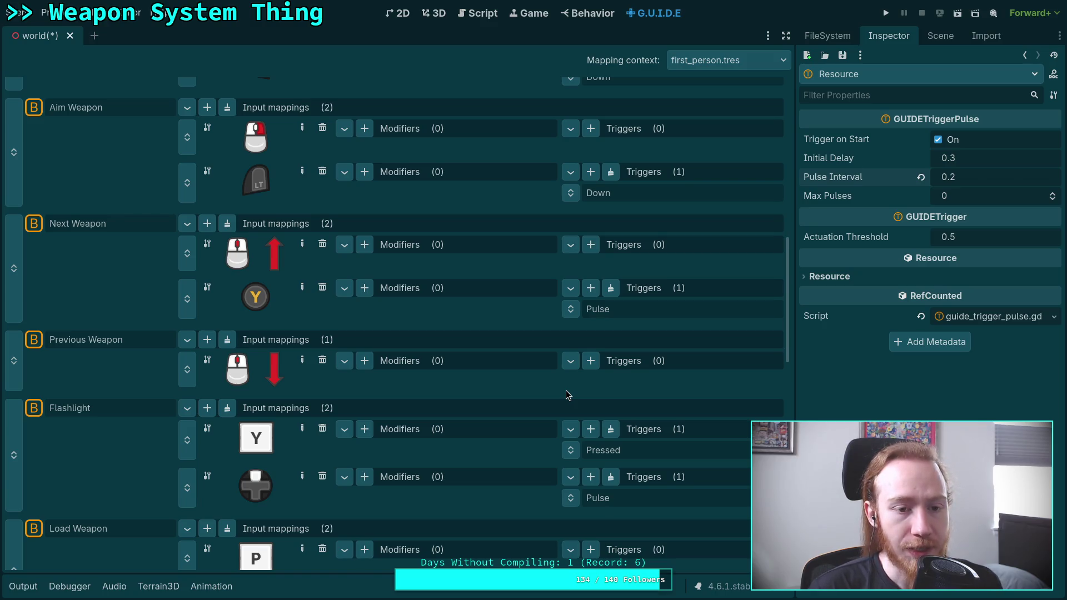
{"action": "scroll", "coordinate": [345, 351], "scroll_direction": "up", "scroll_amount": 5}
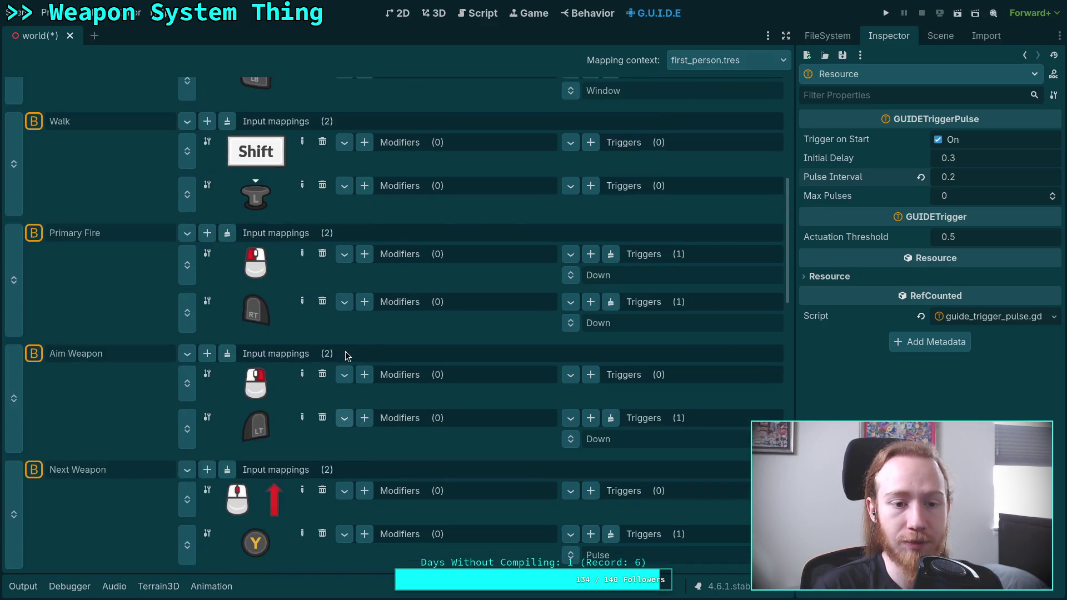
- Save the world scene and stop the running game
{"action": "scroll", "coordinate": [345, 351], "scroll_direction": "up", "scroll_amount": 1}
{"action": "scroll", "coordinate": [326, 381], "scroll_direction": "down", "scroll_amount": 10}
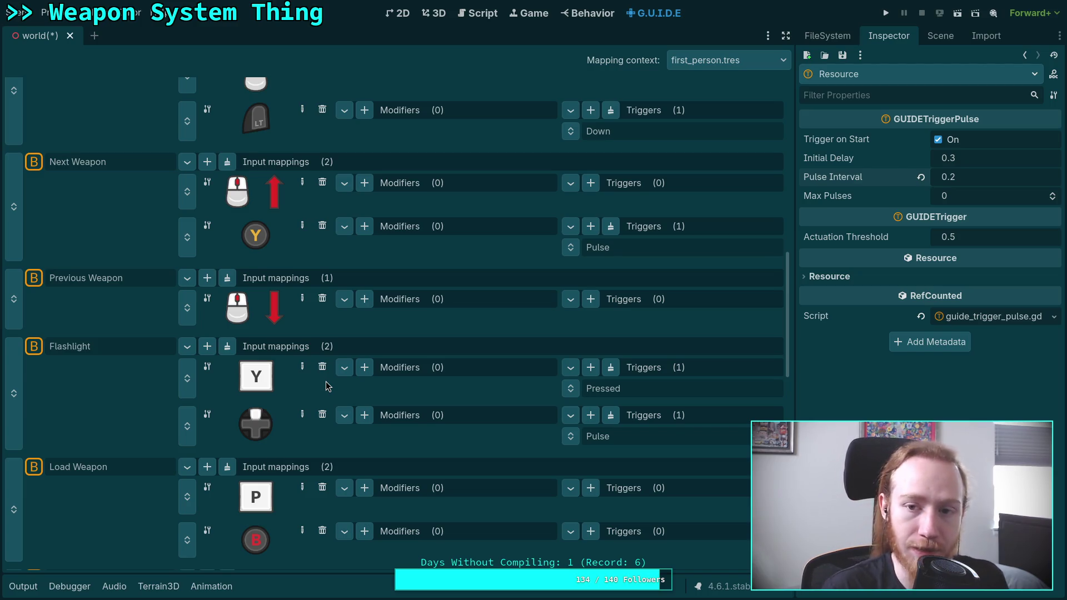
{"action": "key", "text": "ctrl+s"}
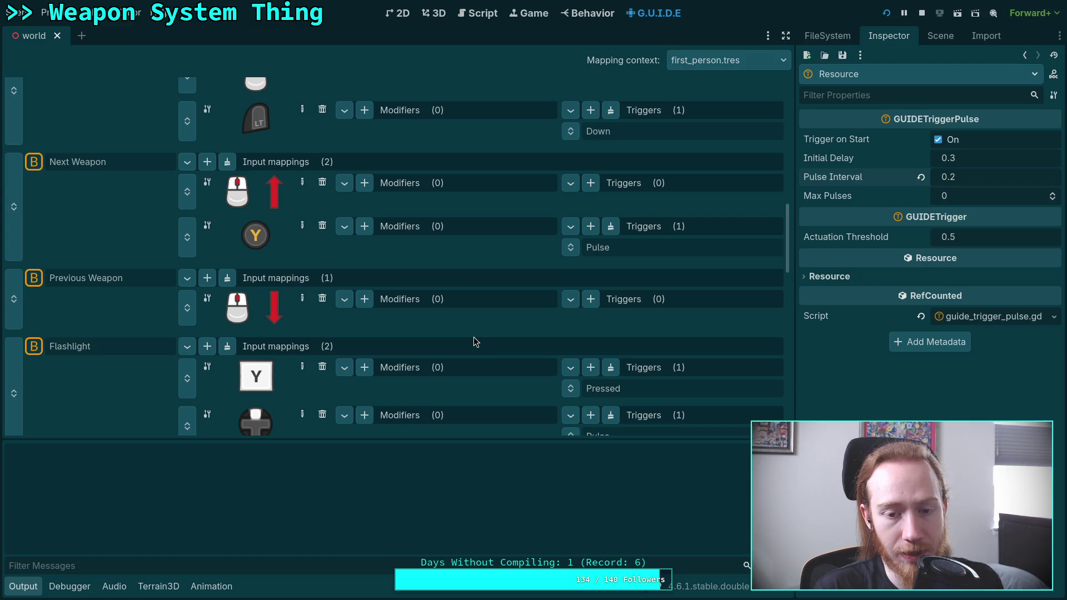
{"action": "left_click", "coordinate": [922, 14]}
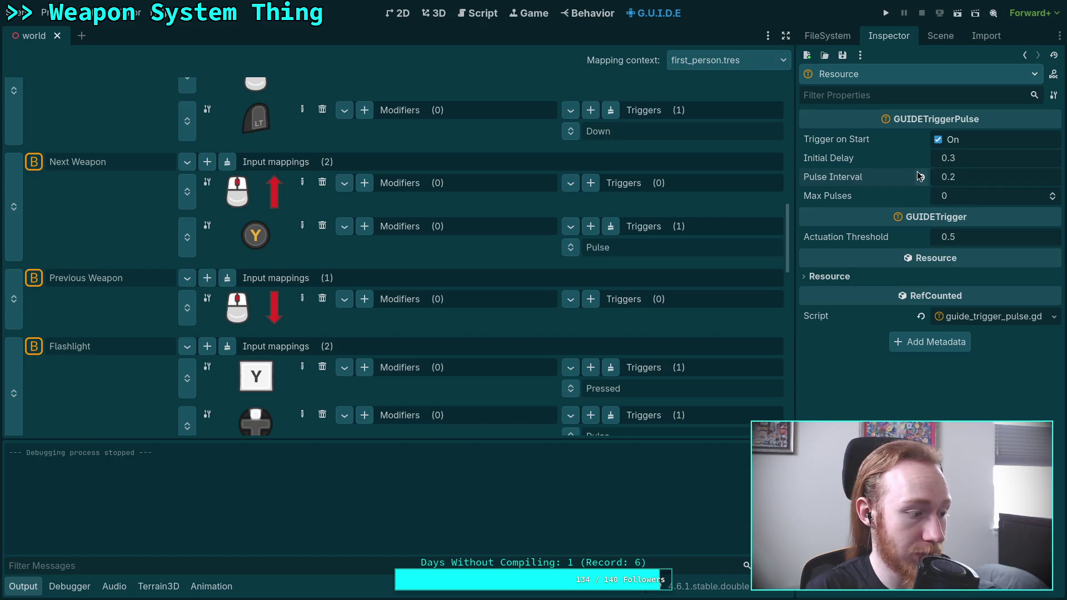
- Save the project again and relaunch the game with the GUIDE debugger overlay
{"action": "mouse_move", "coordinate": [920, 176]}
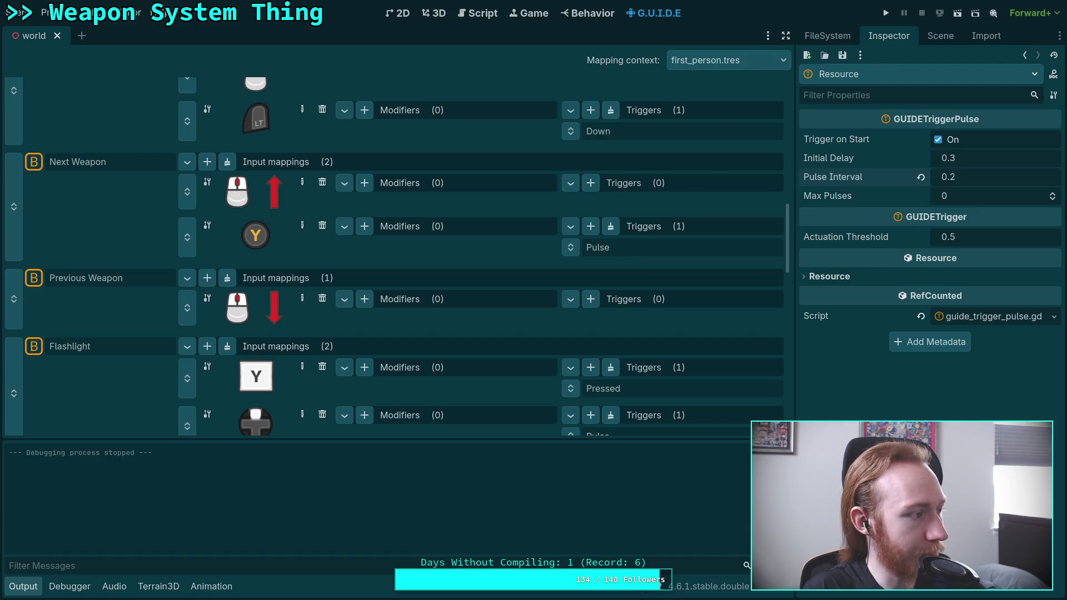
{"action": "key", "text": "ctrl+s"}
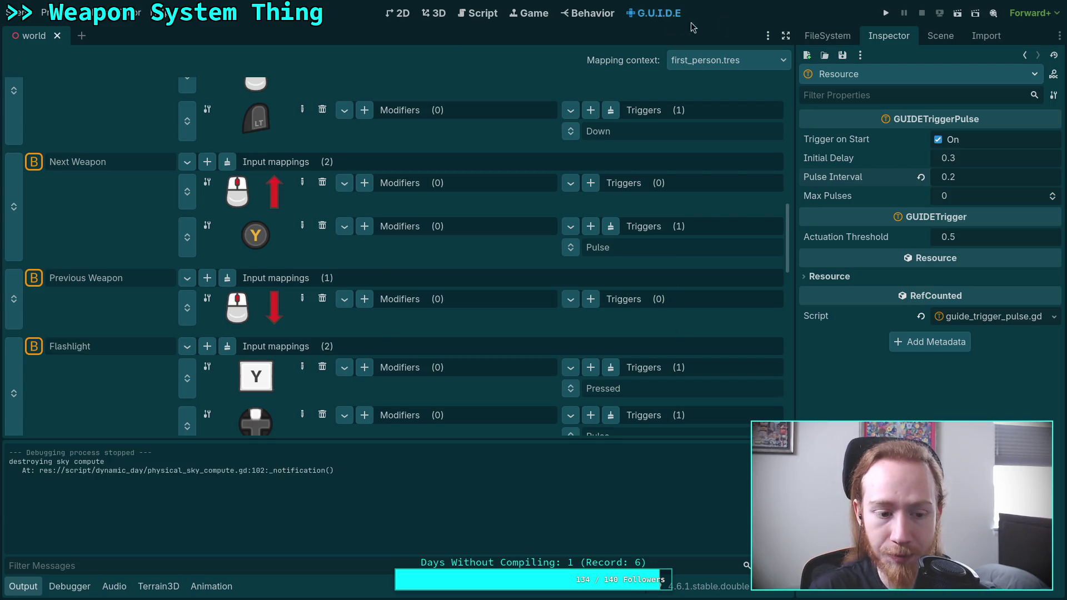
{"action": "left_click", "coordinate": [888, 17]}
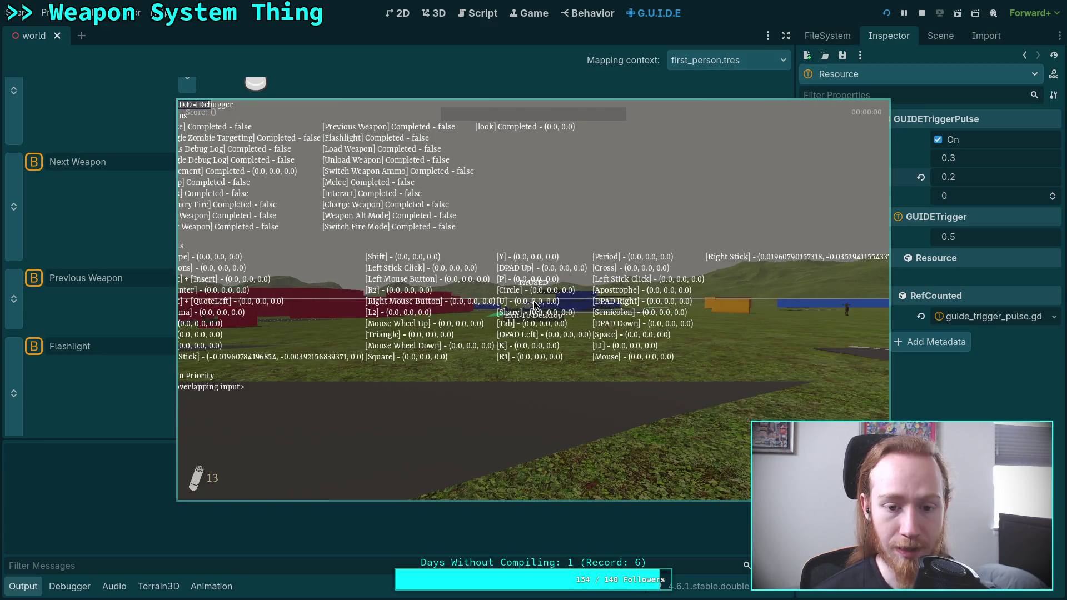
- Resume the game, cycle through shovel, shotgun, bolt rifle and revolver with the wheel, then stop with F8
{"action": "left_click", "coordinate": [534, 305]}
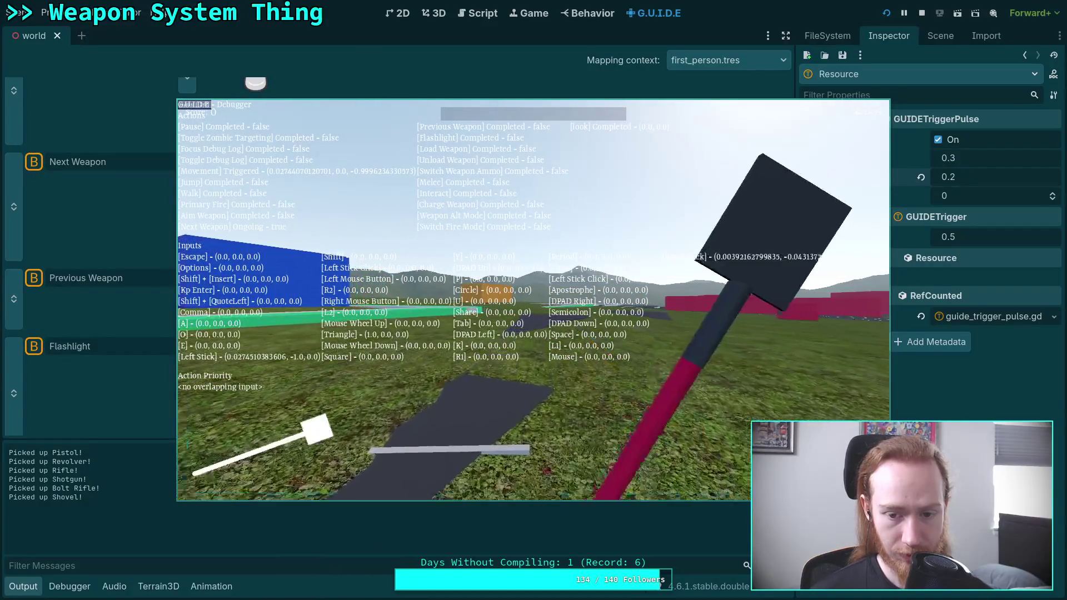
{"action": "scroll", "coordinate": [533, 300], "scroll_direction": "up", "scroll_amount": 2}
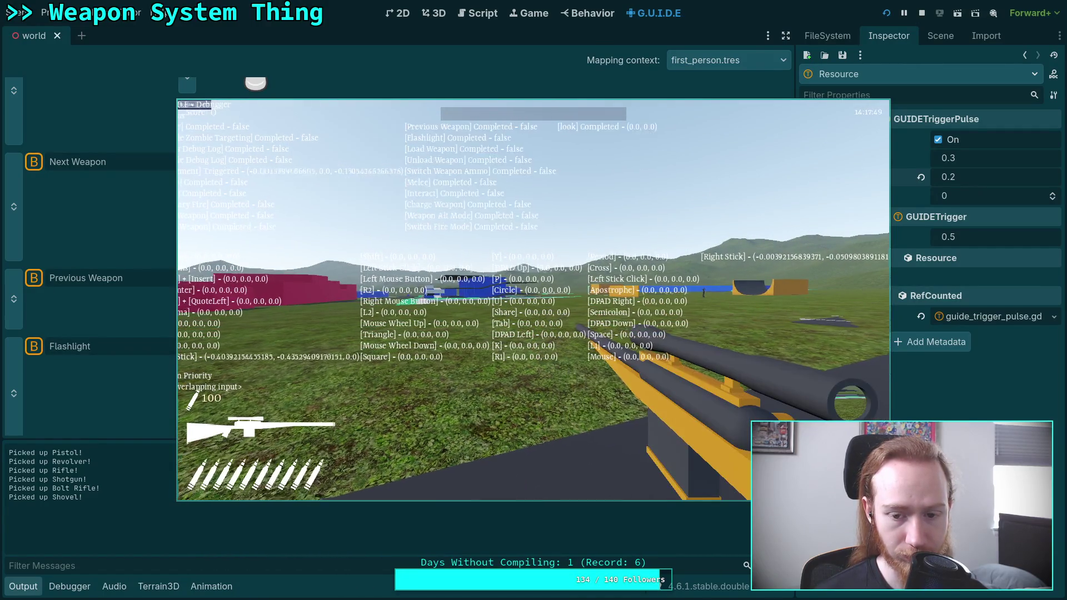
{"action": "scroll", "coordinate": [533, 300], "scroll_direction": "up", "scroll_amount": 4}
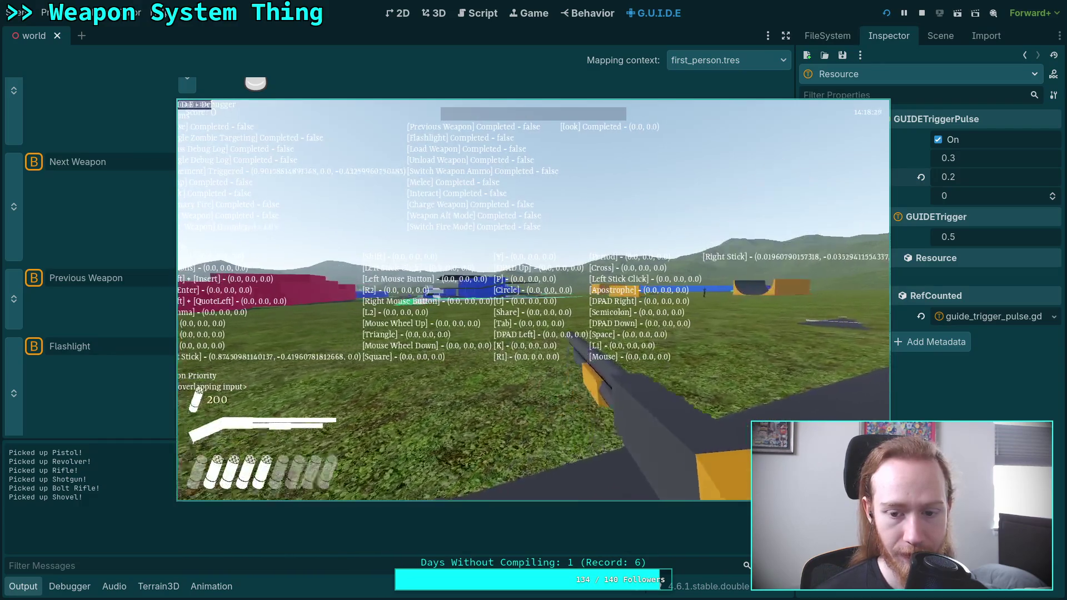
{"action": "scroll", "coordinate": [533, 300], "scroll_direction": "down", "scroll_amount": 3}
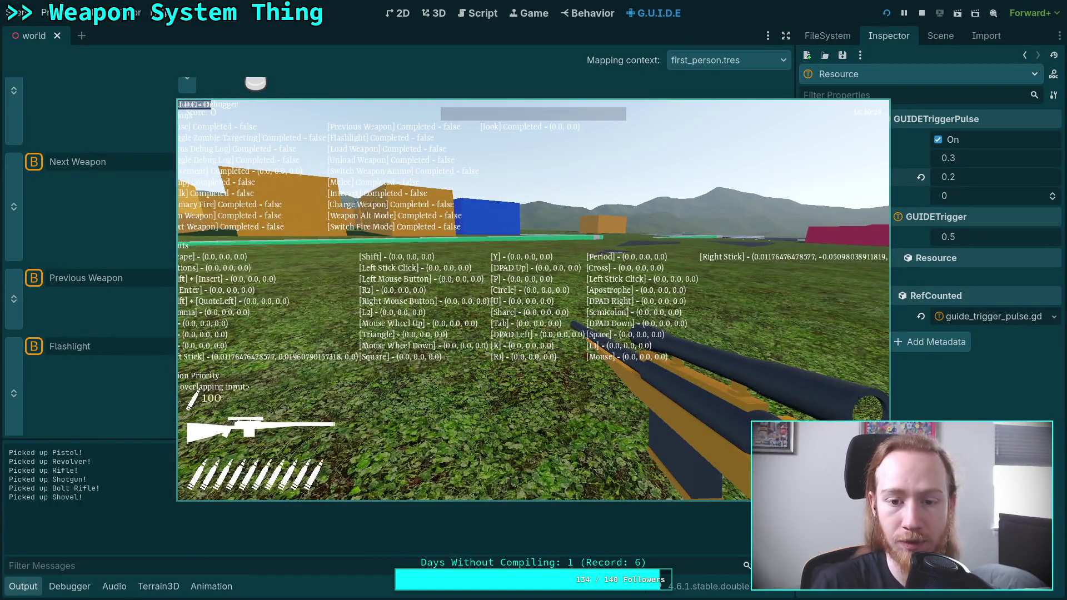
{"action": "key", "text": "F8"}
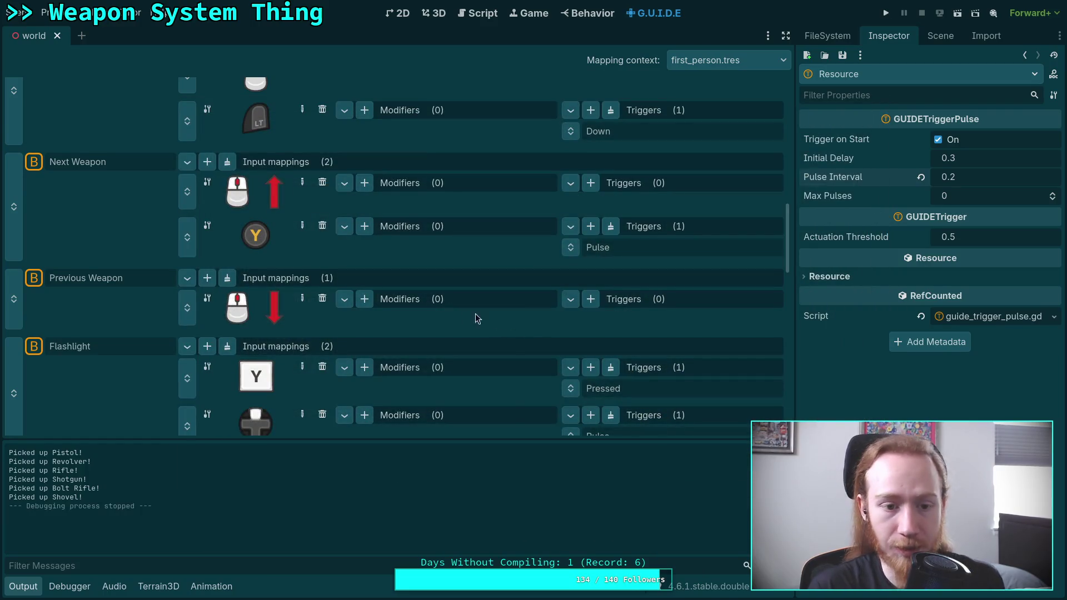
- Save the Previous Weapon action resource from the Inspector's save menu
{"action": "left_click", "coordinate": [133, 285]}
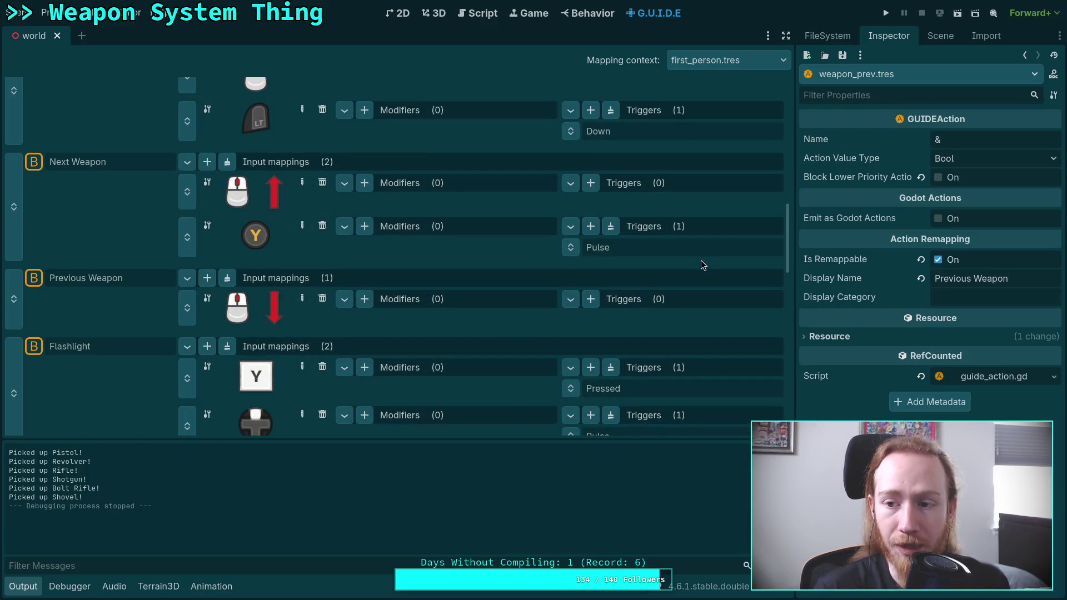
{"action": "left_click", "coordinate": [843, 55]}
{"action": "left_click", "coordinate": [856, 75]}
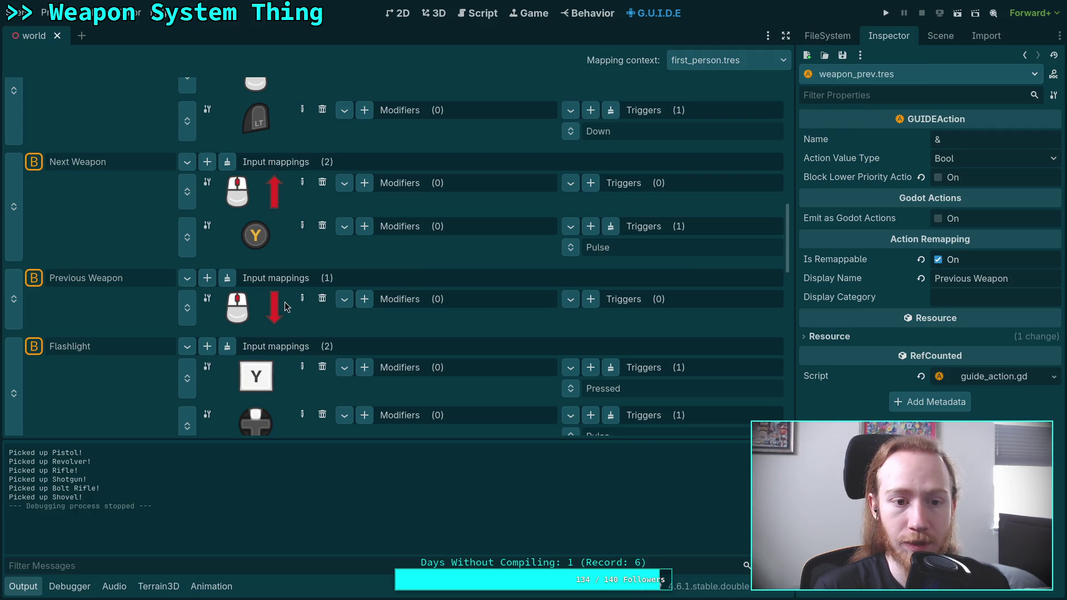
- Close the accidental empty scene tab and save the world scene
{"action": "left_click", "coordinate": [138, 168]}
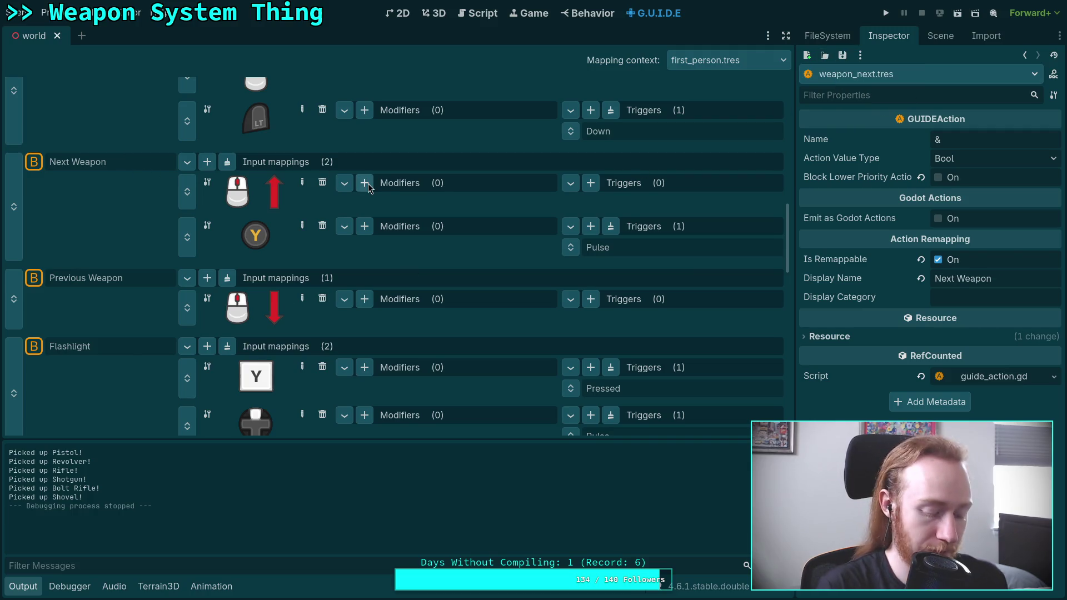
{"action": "key", "text": "ctrl+n"}
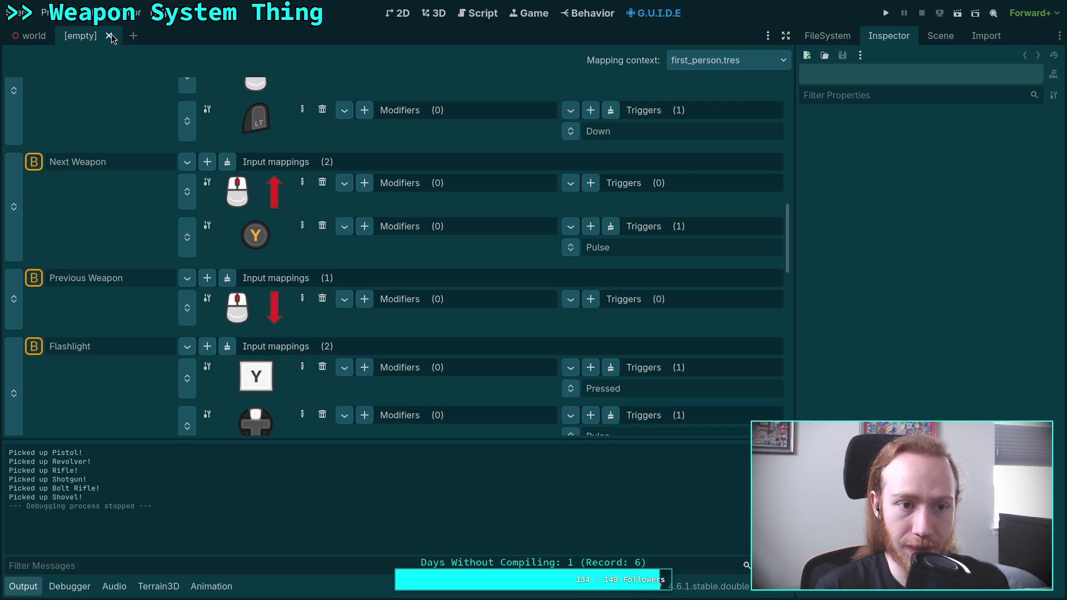
{"action": "key", "text": "ctrl+shift+w"}
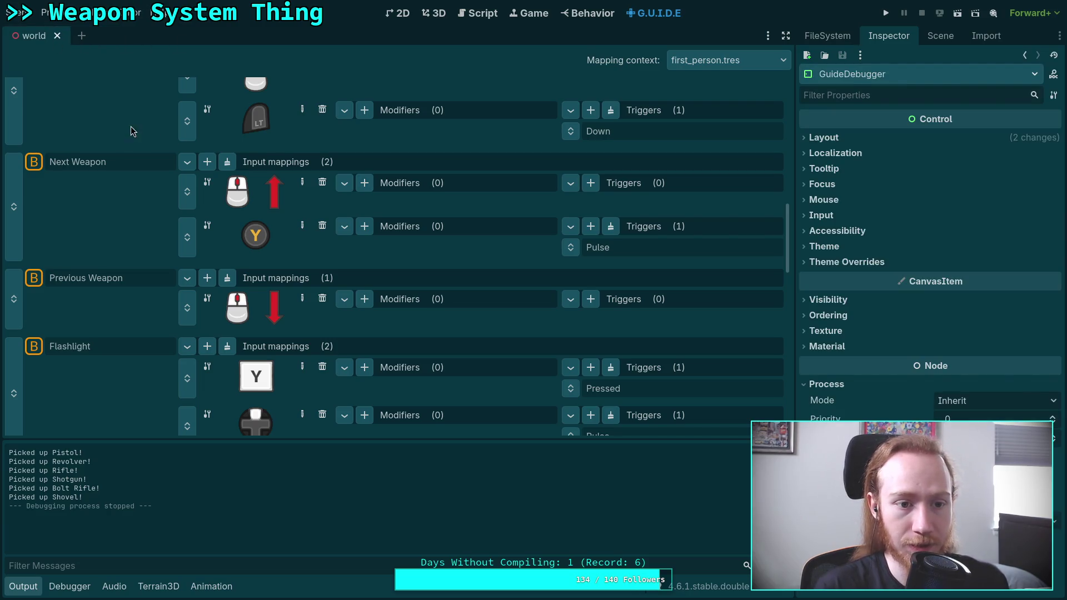
{"action": "key", "text": "ctrl+s"}
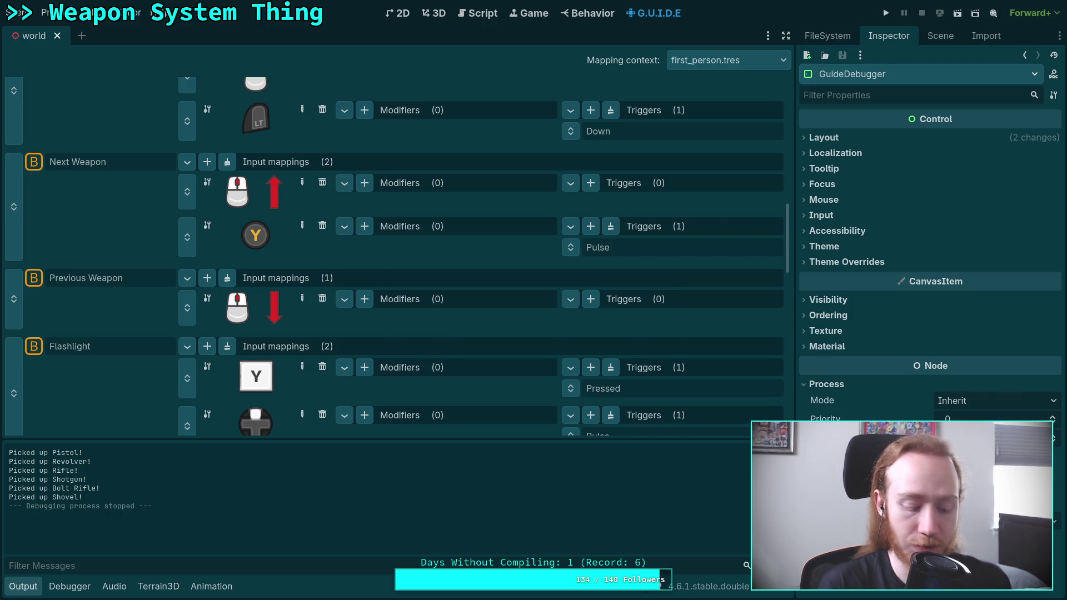
{"action": "key", "text": "ctrl+s"}
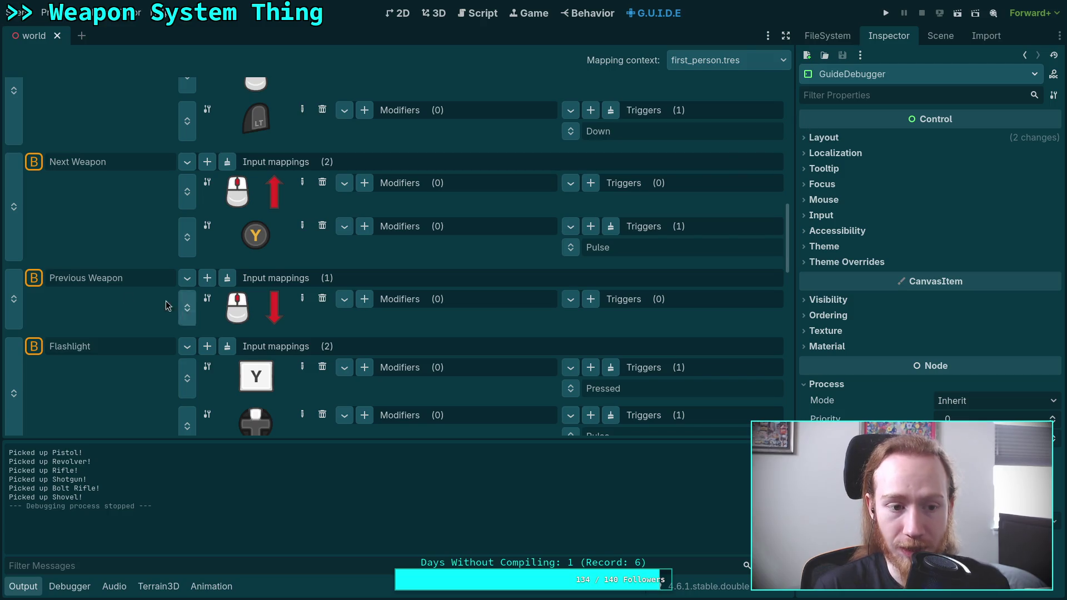
- Relaunch the game, pick up the revolver, switch to the bolt rifle, then exit to desktop
{"action": "left_click", "coordinate": [139, 284]}
{"action": "left_click", "coordinate": [886, 13]}
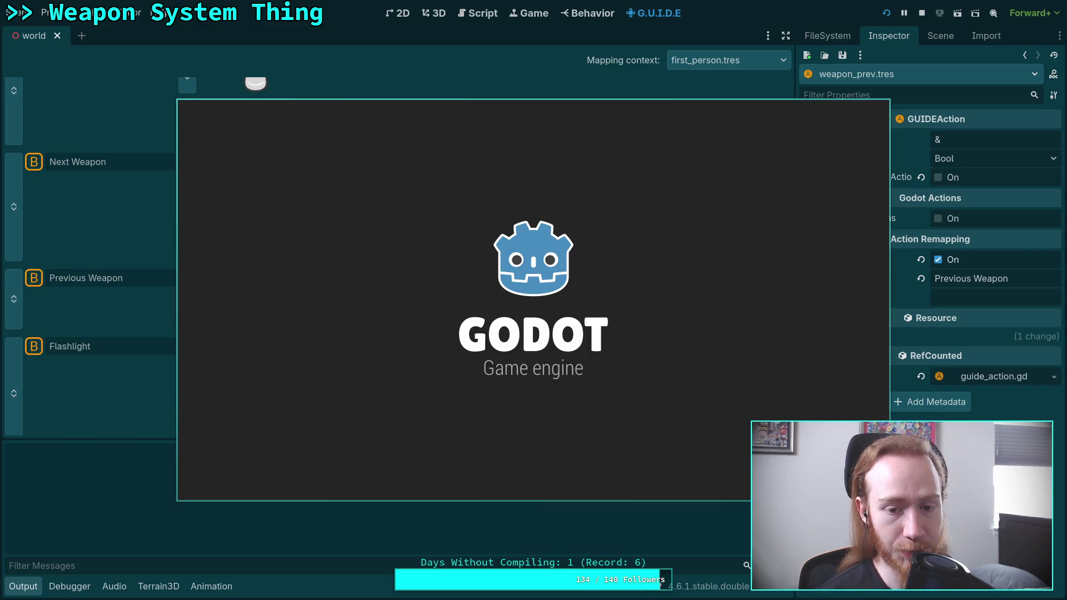
{"action": "key", "text": "comma"}
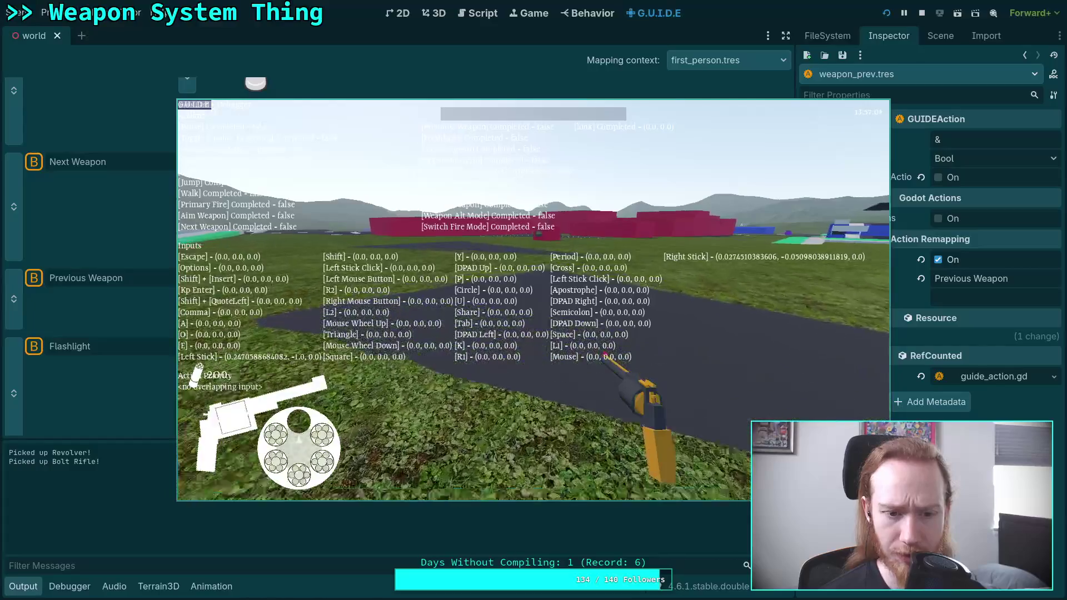
{"action": "key", "text": "period"}
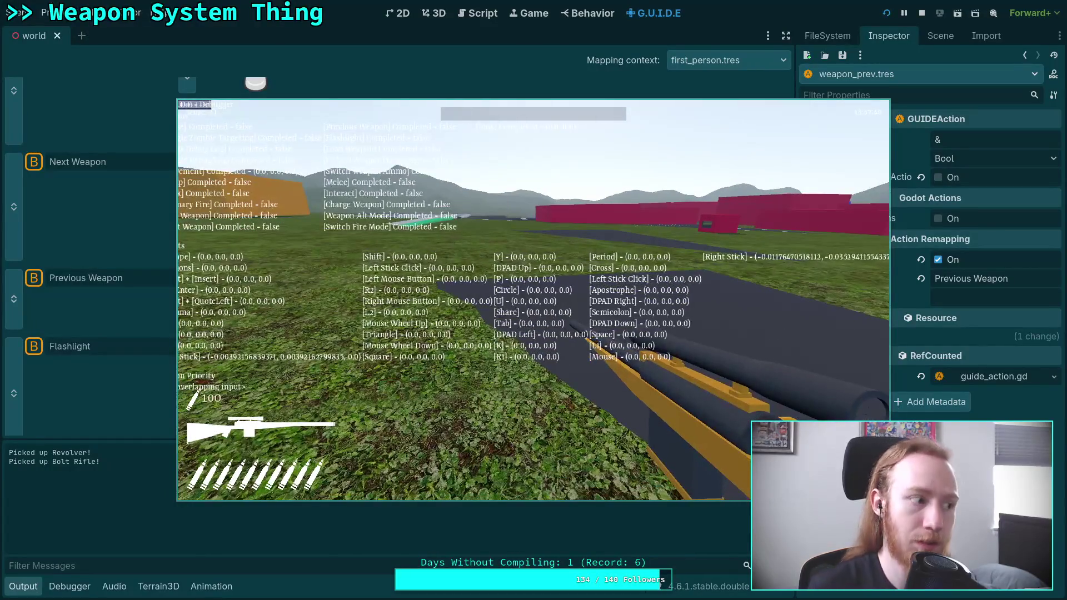
{"action": "key", "text": "Escape"}
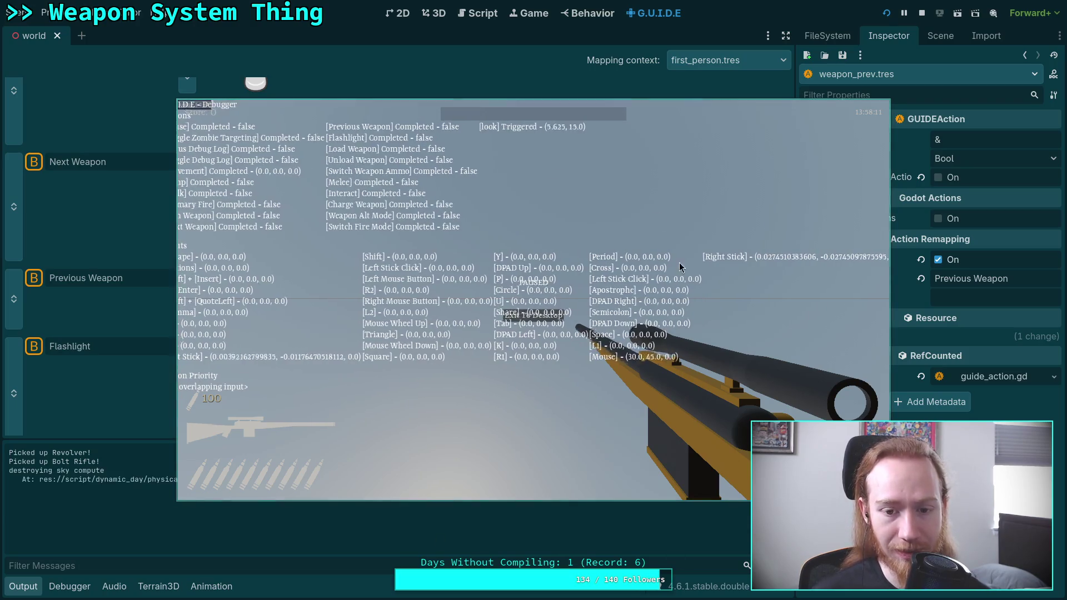
{"action": "left_click", "coordinate": [532, 323]}
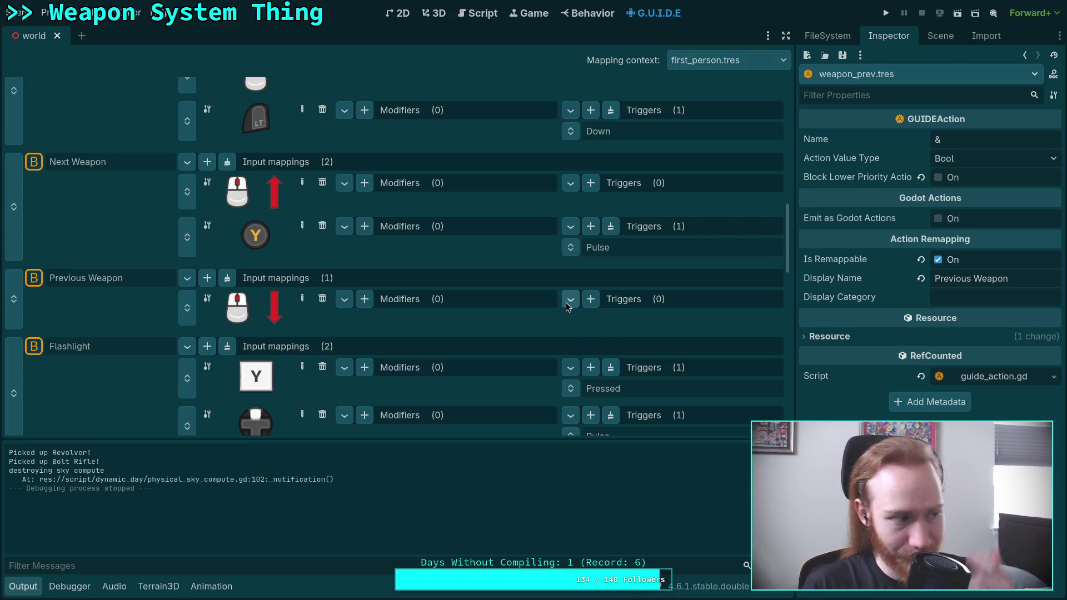
- Show the Scene dock and close the world scene tab
{"action": "scroll", "coordinate": [430, 305], "scroll_direction": "down", "scroll_amount": 5}
{"action": "scroll", "coordinate": [407, 298], "scroll_direction": "down", "scroll_amount": 12}
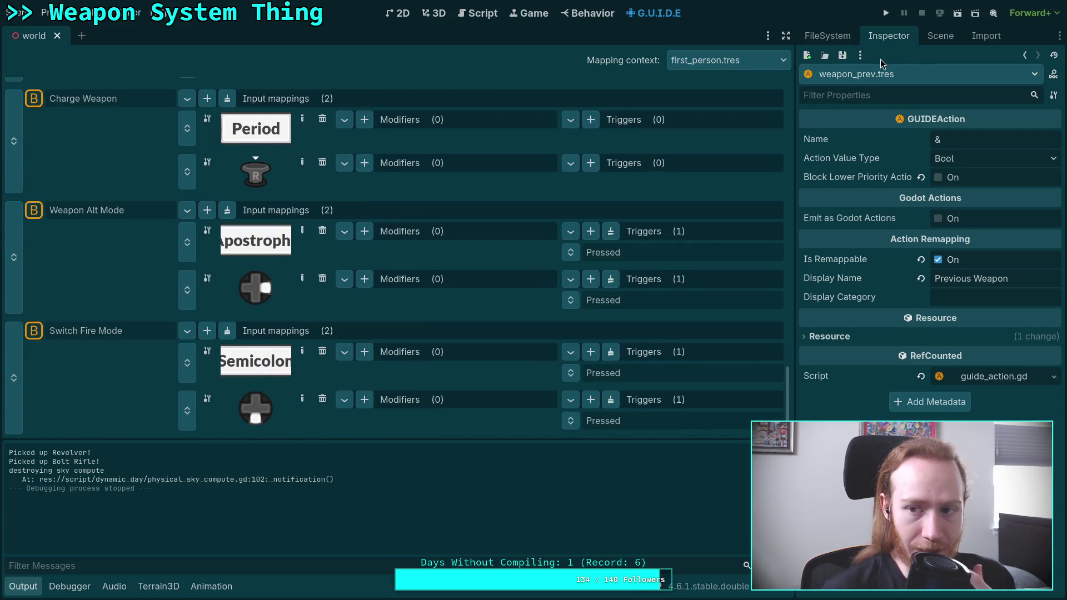
{"action": "left_click", "coordinate": [942, 35]}
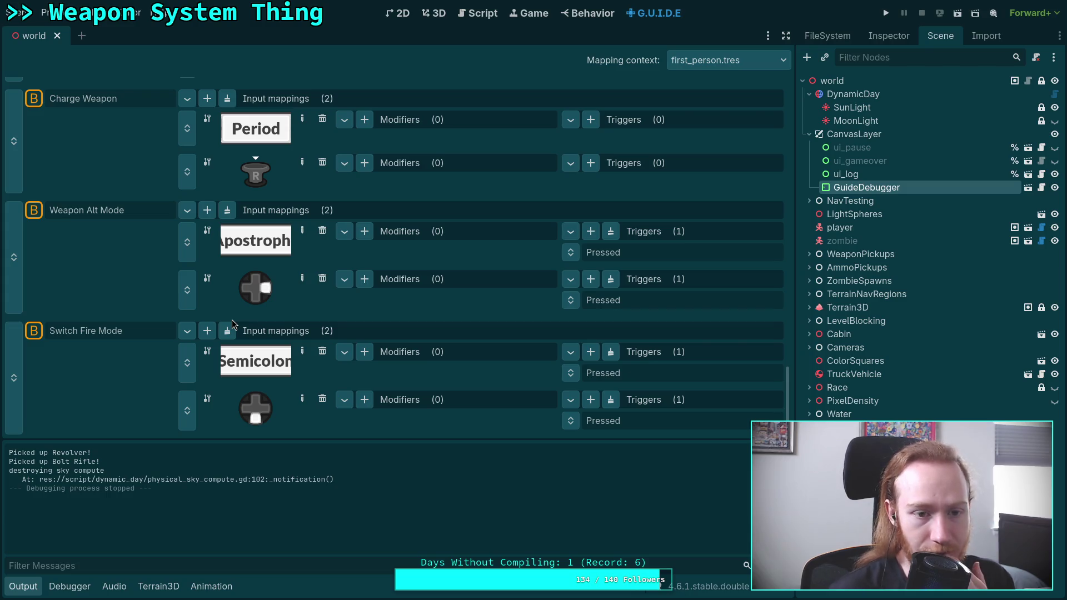
{"action": "left_click", "coordinate": [57, 36]}
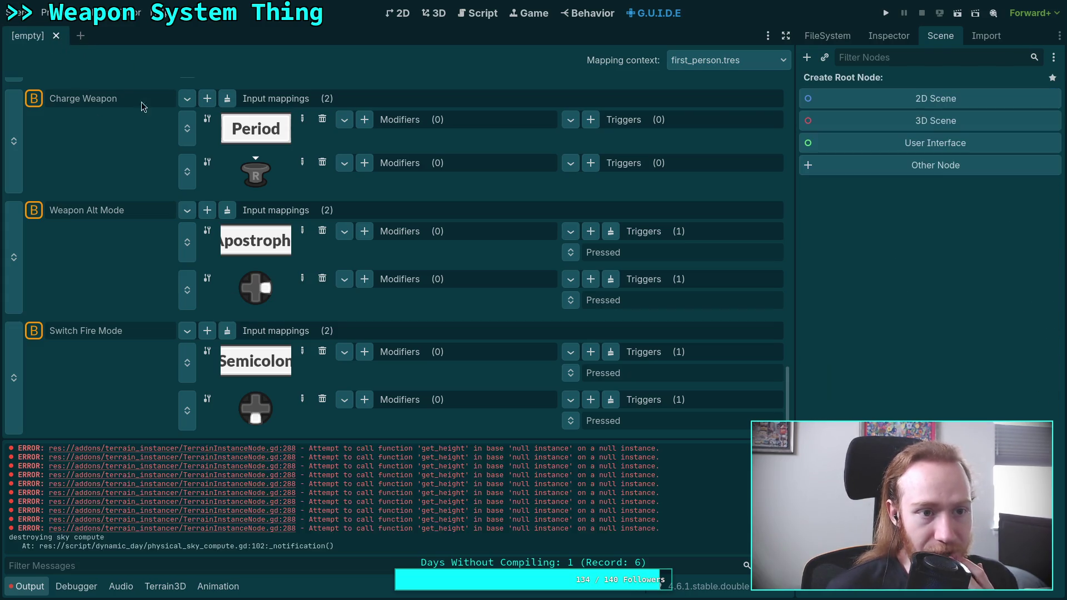
- Switch the mapping context to camera.tres, then back to first_person.tres
{"action": "left_click", "coordinate": [758, 60]}
{"action": "left_click", "coordinate": [714, 96]}
{"action": "left_click", "coordinate": [733, 60]}
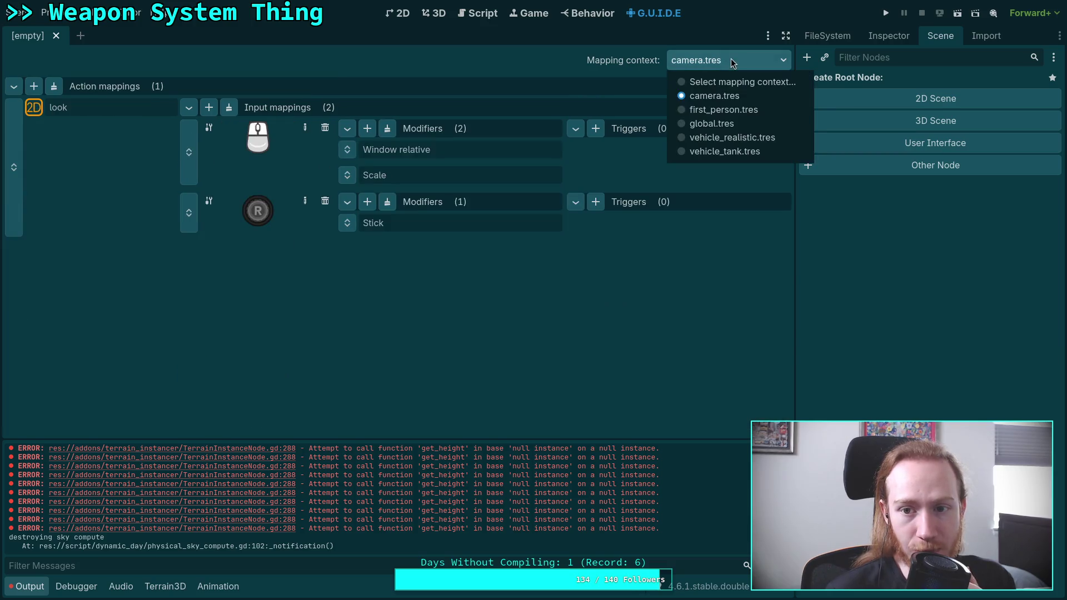
{"action": "left_click", "coordinate": [725, 111]}
- Reload the current project from the Project menu
{"action": "left_click", "coordinate": [56, 13]}
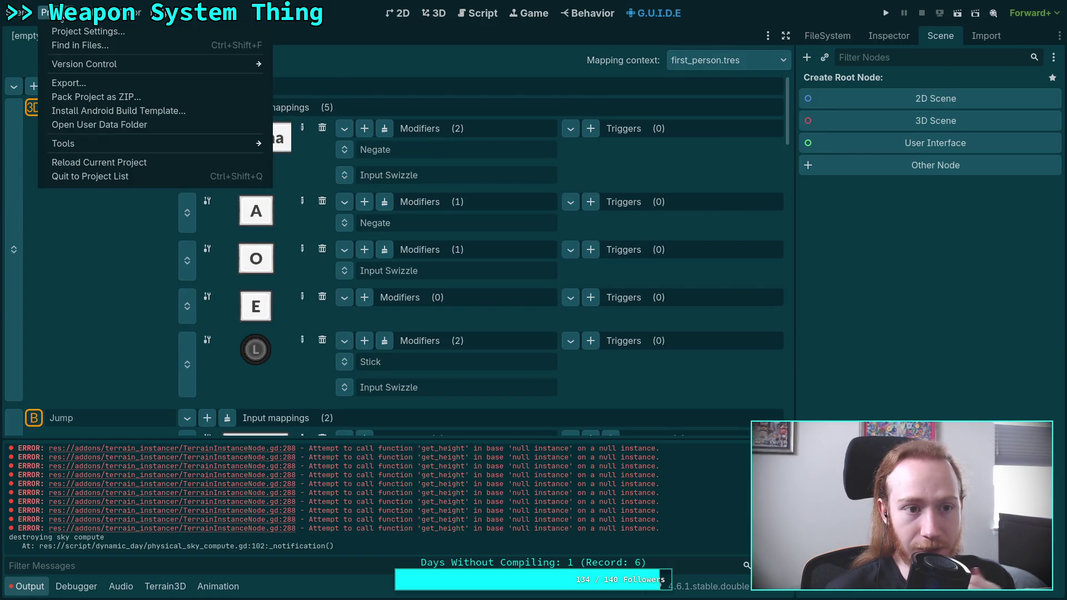
{"action": "left_click", "coordinate": [102, 163]}
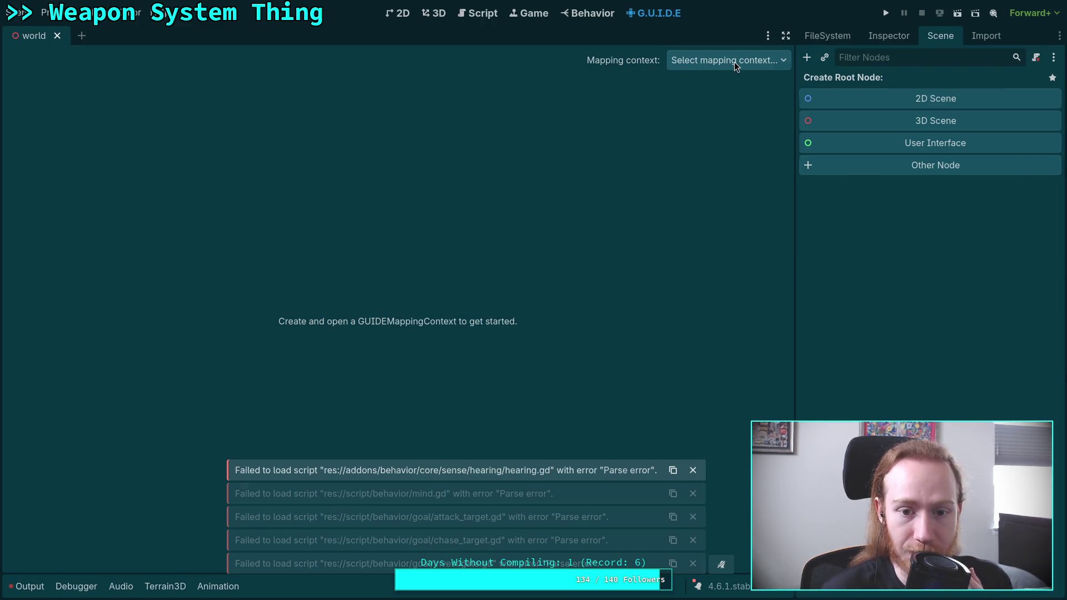
{"action": "left_click", "coordinate": [730, 65]}
- Load first_person.tres and delete Previous Weapon's gamepad X mapping
{"action": "left_click", "coordinate": [722, 110]}
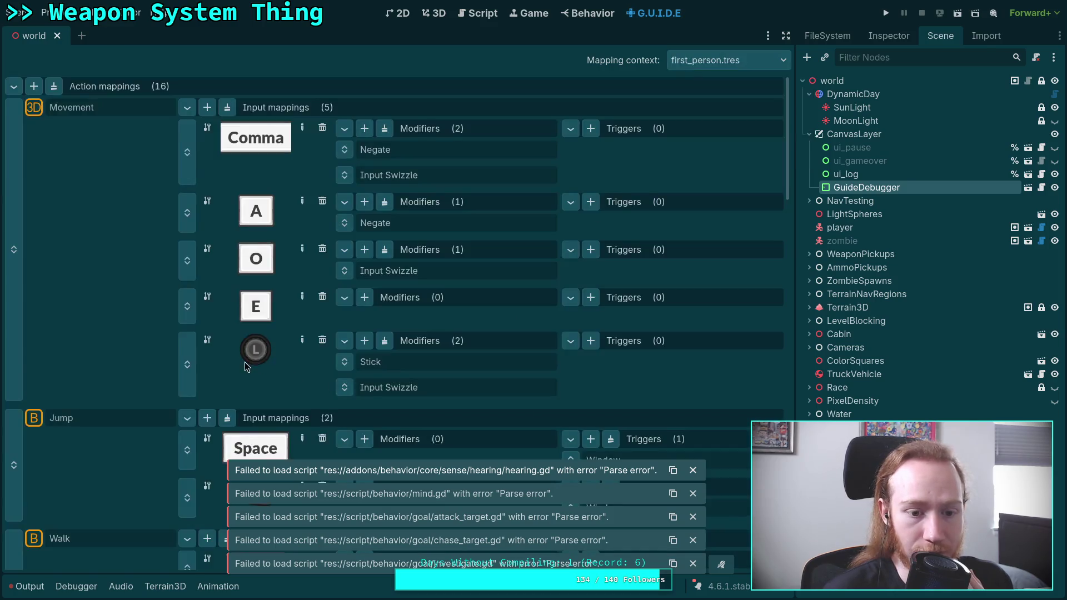
{"action": "scroll", "coordinate": [250, 359], "scroll_direction": "down", "scroll_amount": 10}
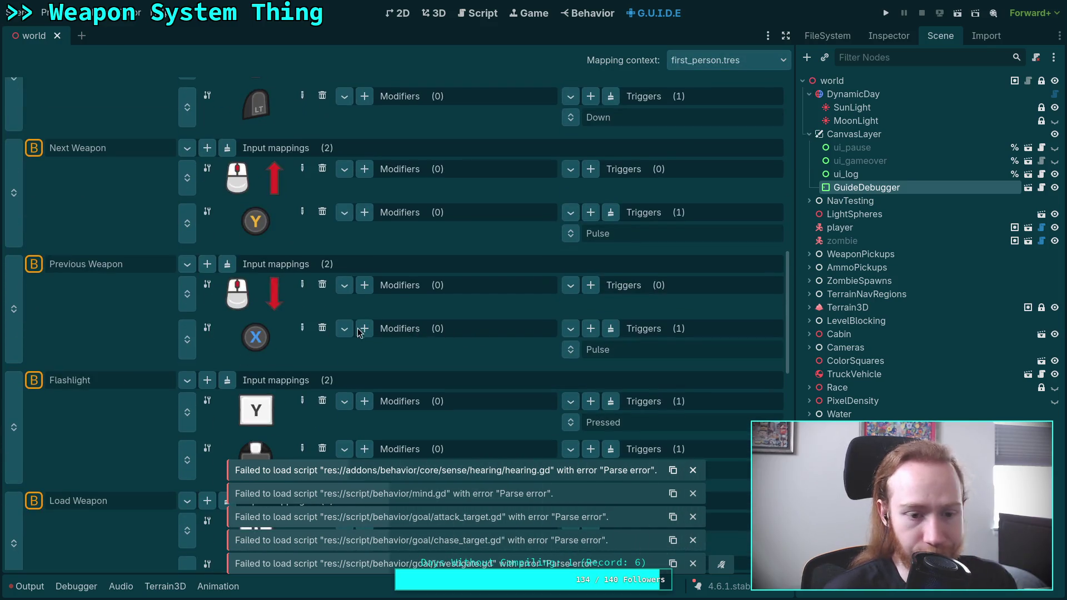
{"action": "right_click", "coordinate": [190, 334]}
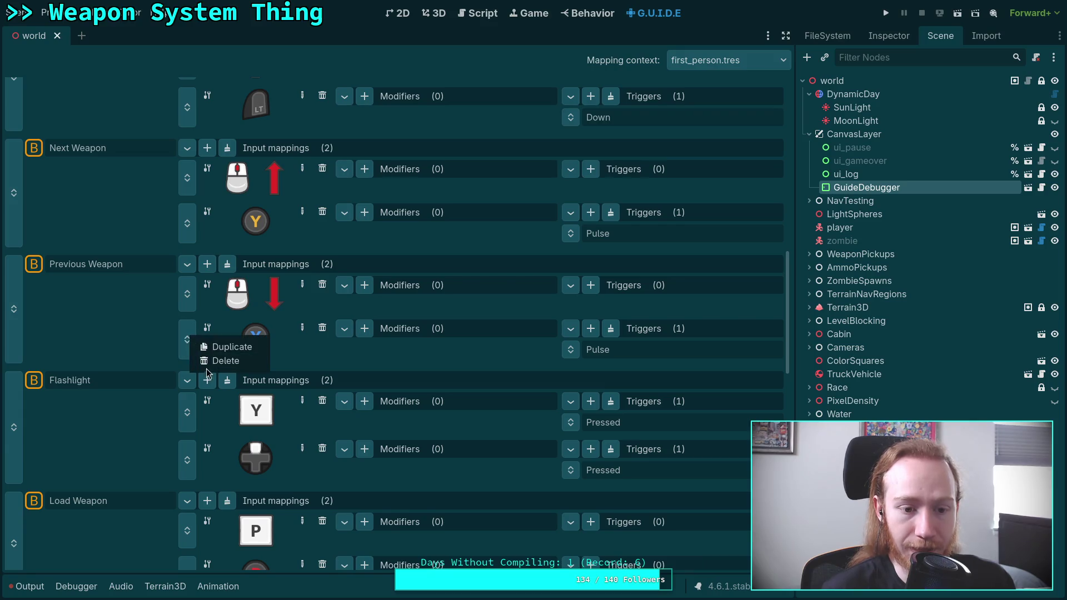
- Rebind Unload Weapon's gamepad input to X via Detect Input and save with Ctrl+S
{"action": "scroll", "coordinate": [269, 335], "scroll_direction": "down", "scroll_amount": 5}
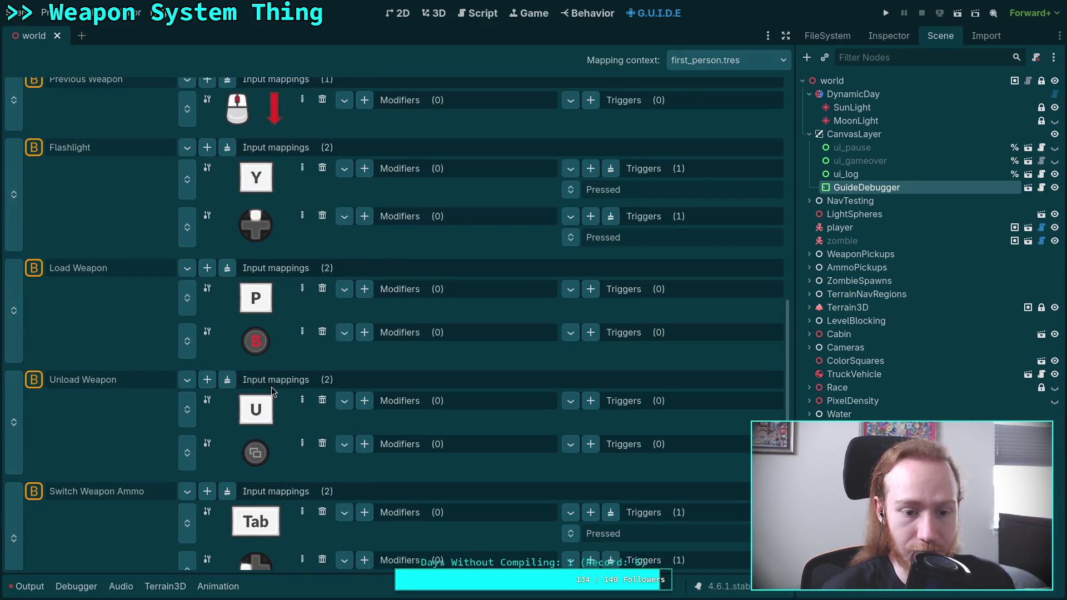
{"action": "scroll", "coordinate": [261, 387], "scroll_direction": "down", "scroll_amount": 2}
{"action": "left_click", "coordinate": [302, 384]}
{"action": "left_click", "coordinate": [230, 174]}
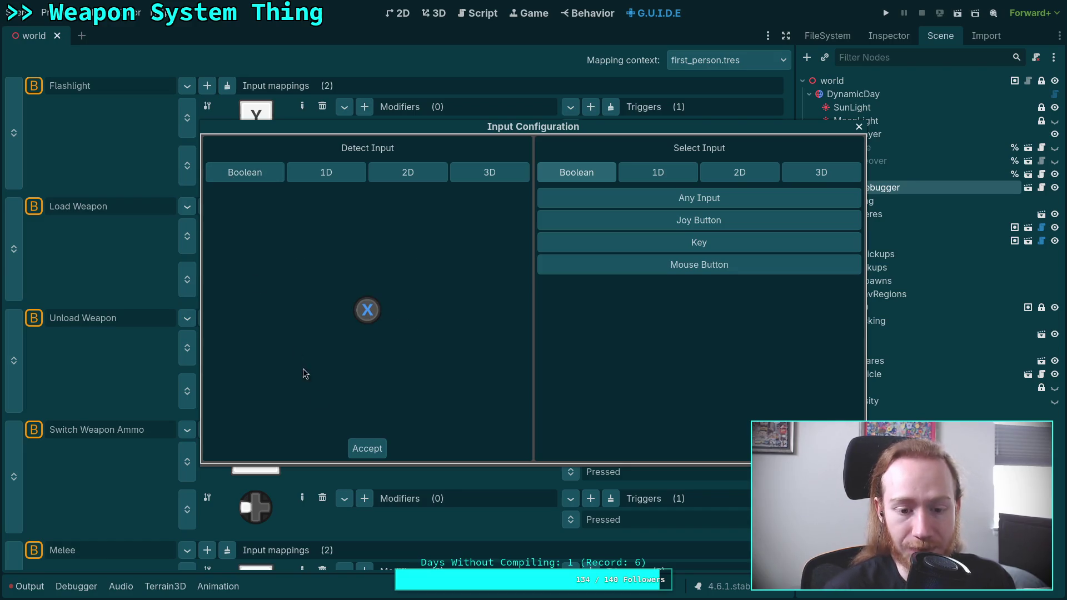
{"action": "left_click", "coordinate": [363, 445]}
{"action": "key", "text": "ctrl+s"}
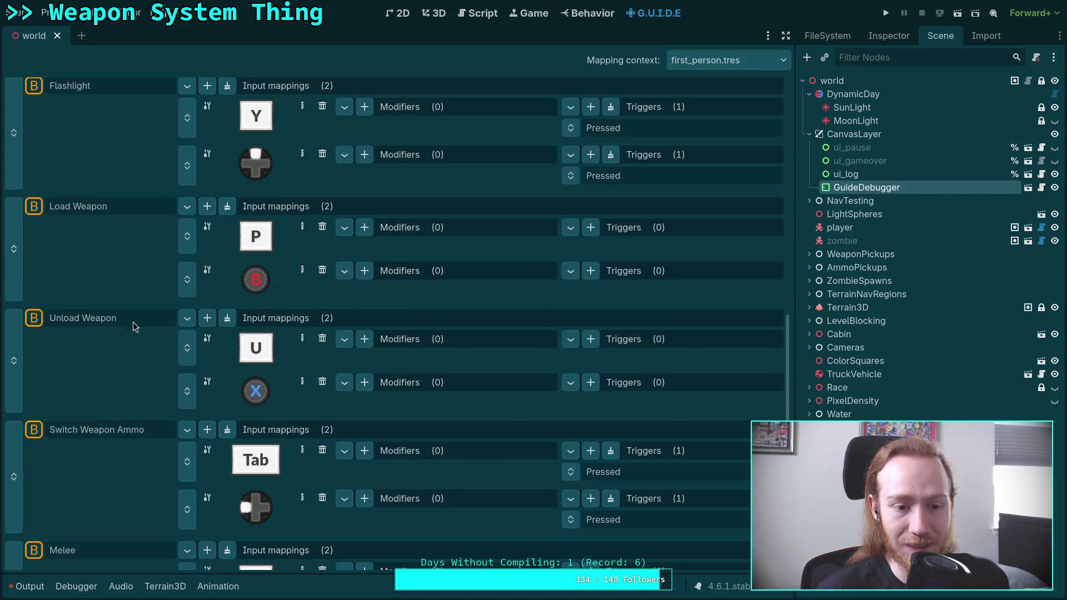
- Inspect the Unload Weapon action, its Joy Button X input, and the Previous Weapon action
{"action": "left_click", "coordinate": [887, 37]}
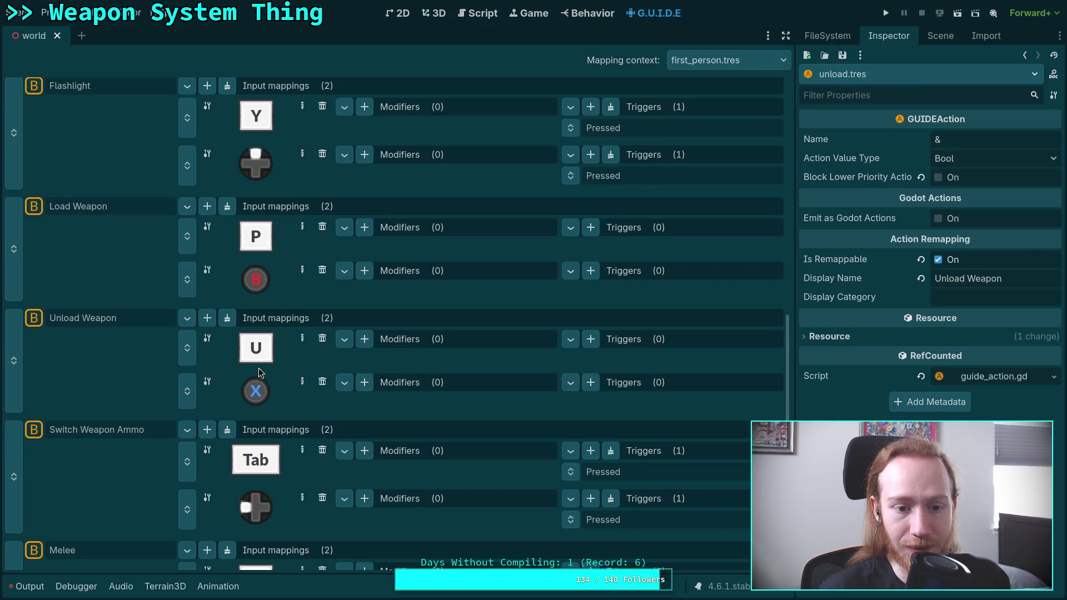
{"action": "left_click", "coordinate": [257, 386]}
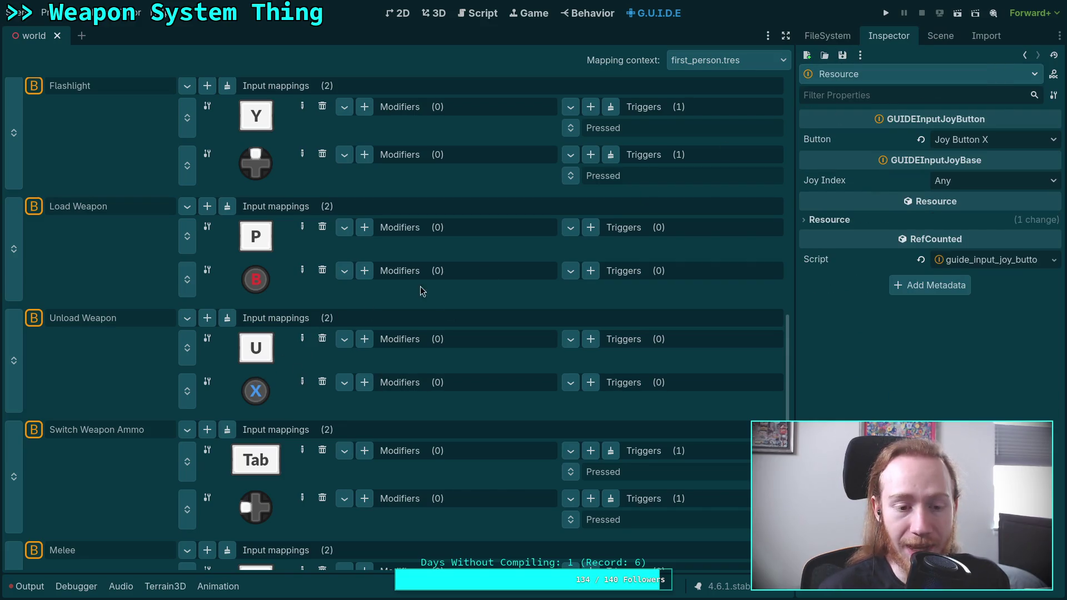
{"action": "left_click", "coordinate": [138, 317]}
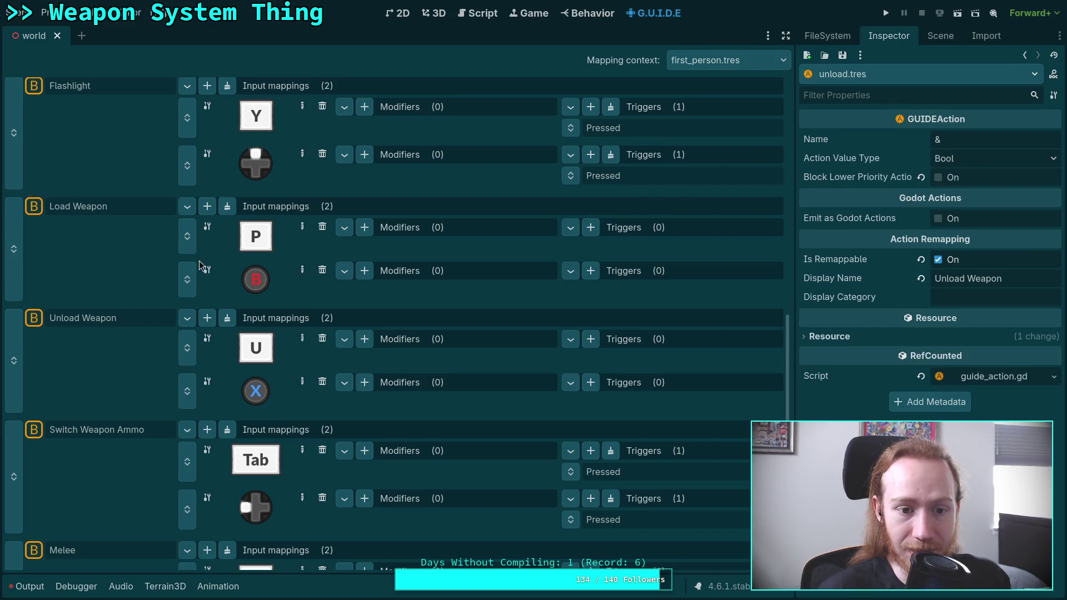
{"action": "scroll", "coordinate": [166, 278], "scroll_direction": "up", "scroll_amount": 6}
{"action": "left_click", "coordinate": [117, 387]}
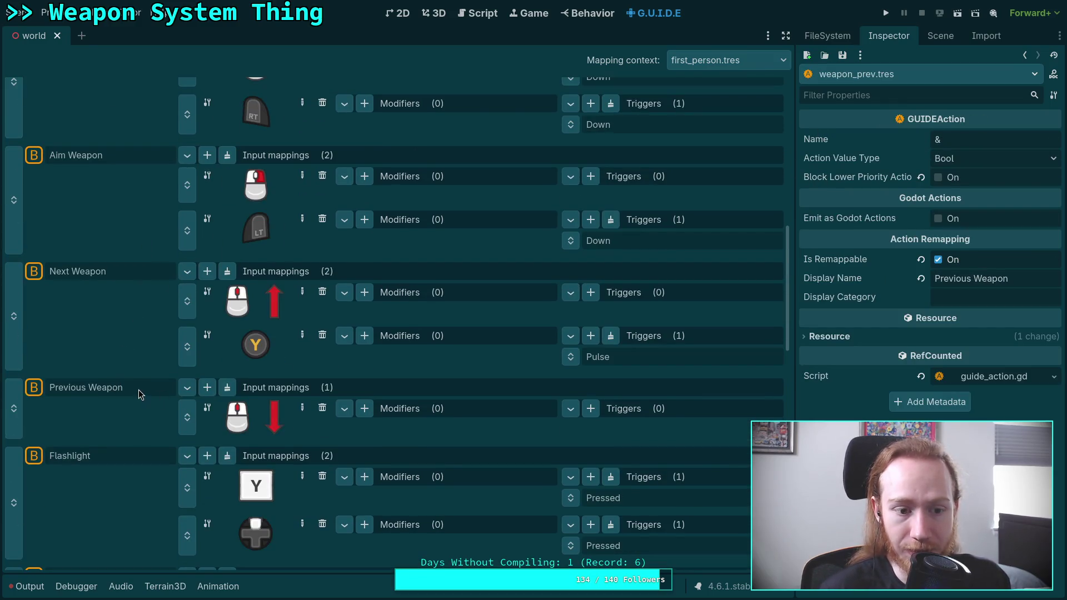
- Save the Previous Weapon resource, run the game with F5, and move its window up-left
{"action": "left_click", "coordinate": [842, 55]}
{"action": "left_click", "coordinate": [859, 72]}
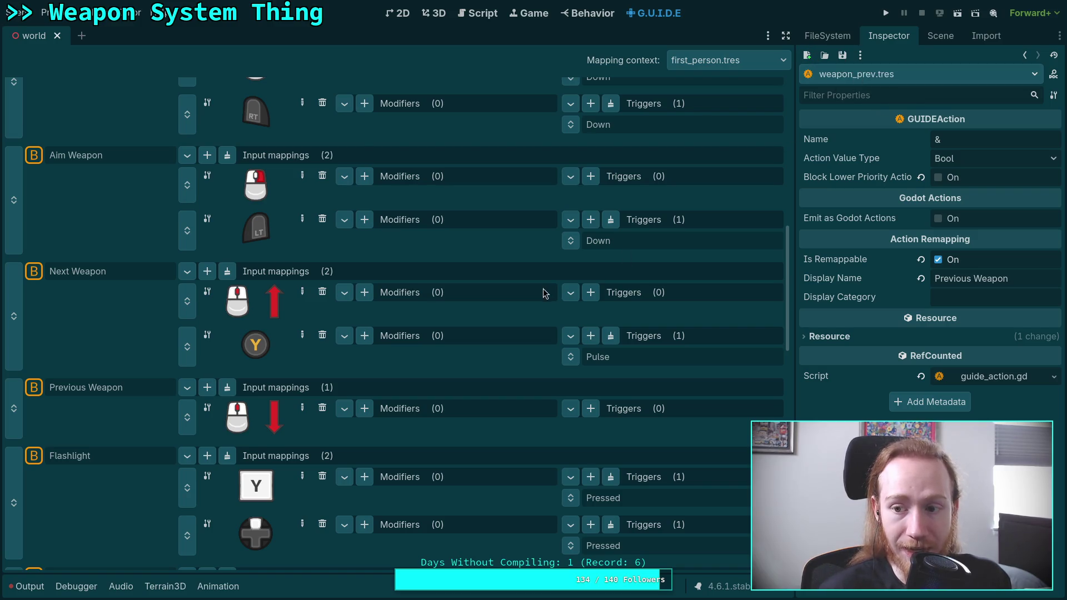
{"action": "key", "text": "F5"}
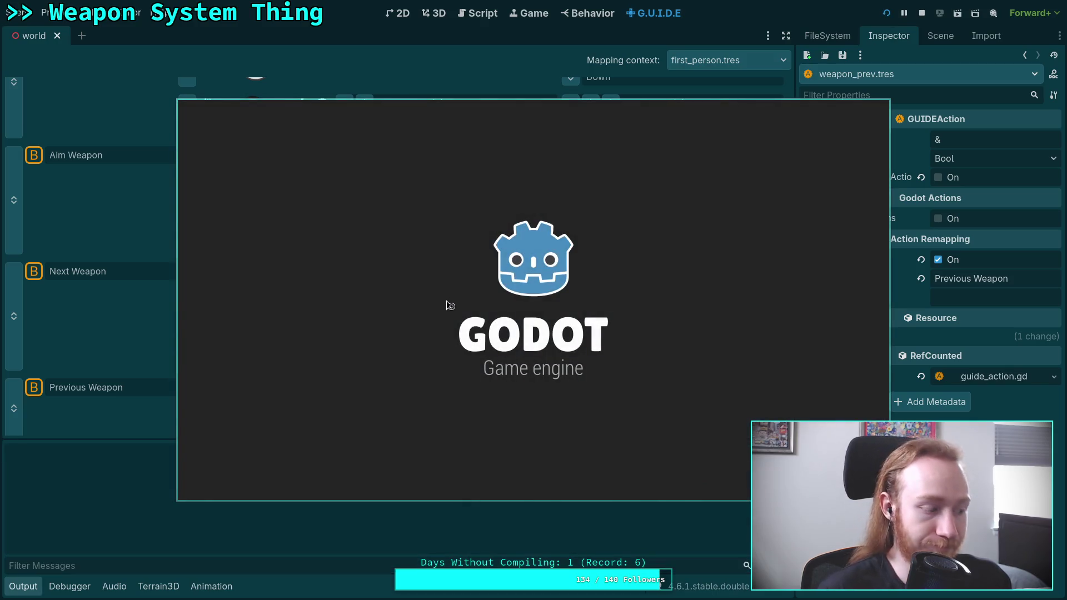
{"action": "left_click_drag", "start_coordinate": [466, 335], "coordinate": [337, 290]}
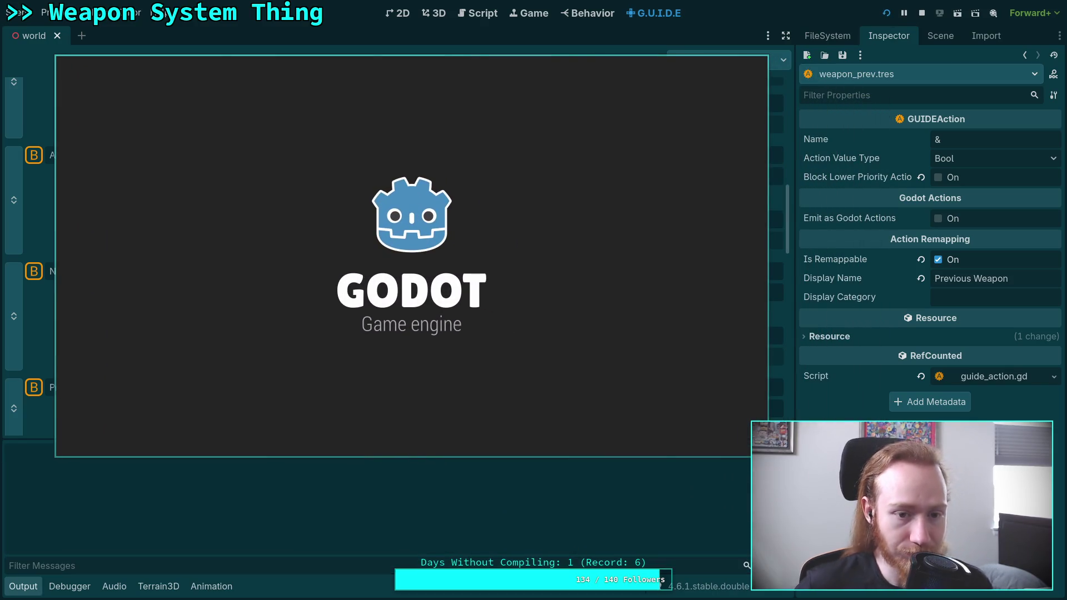
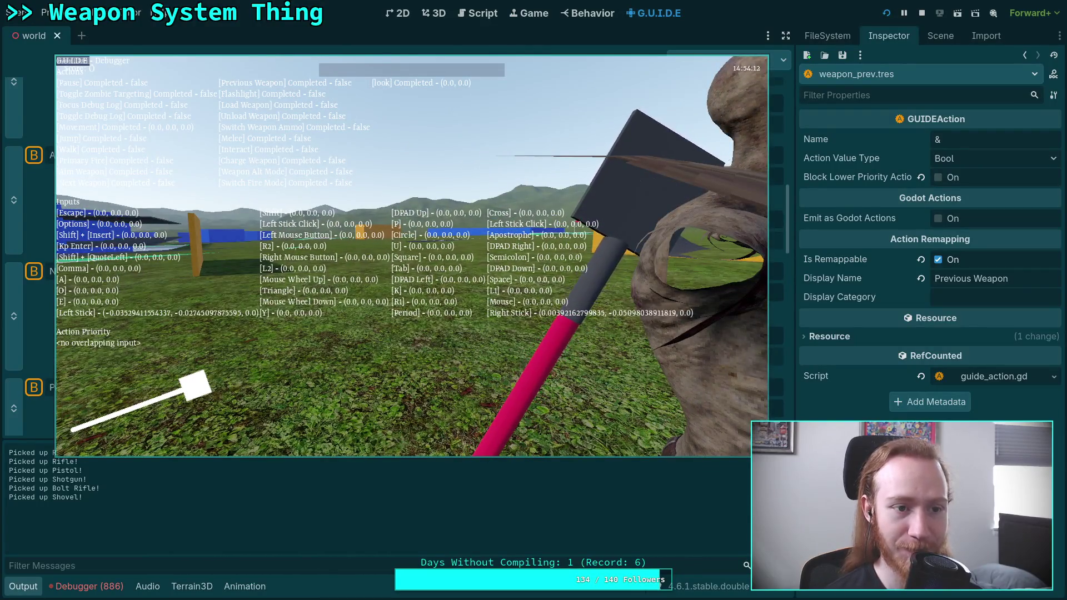
- Pause the running game, exit to desktop, and show the debugger panel
{"action": "key", "text": "Escape"}
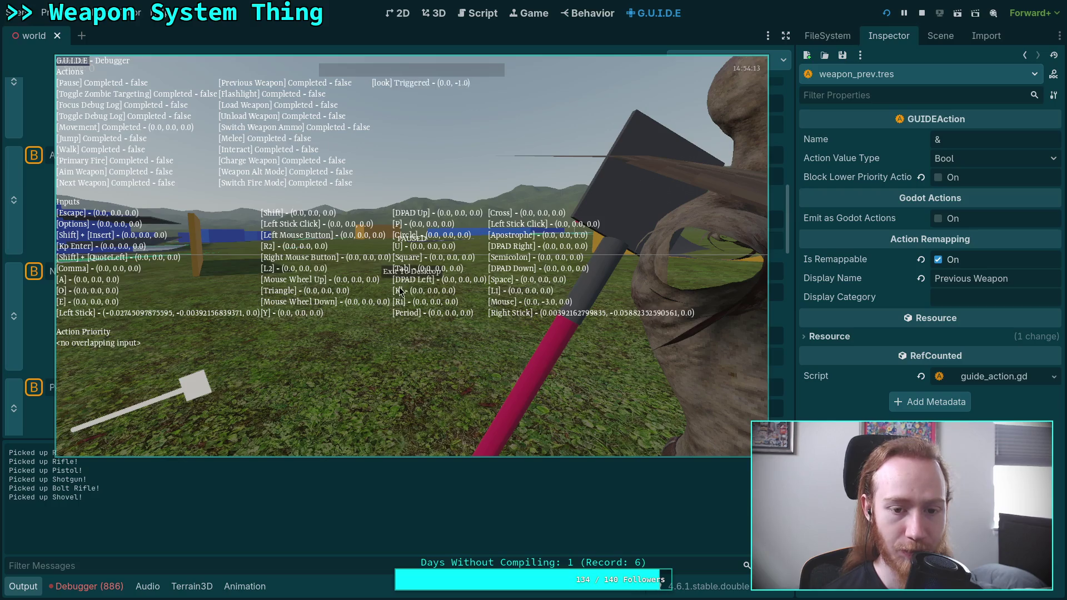
{"action": "left_click", "coordinate": [412, 271]}
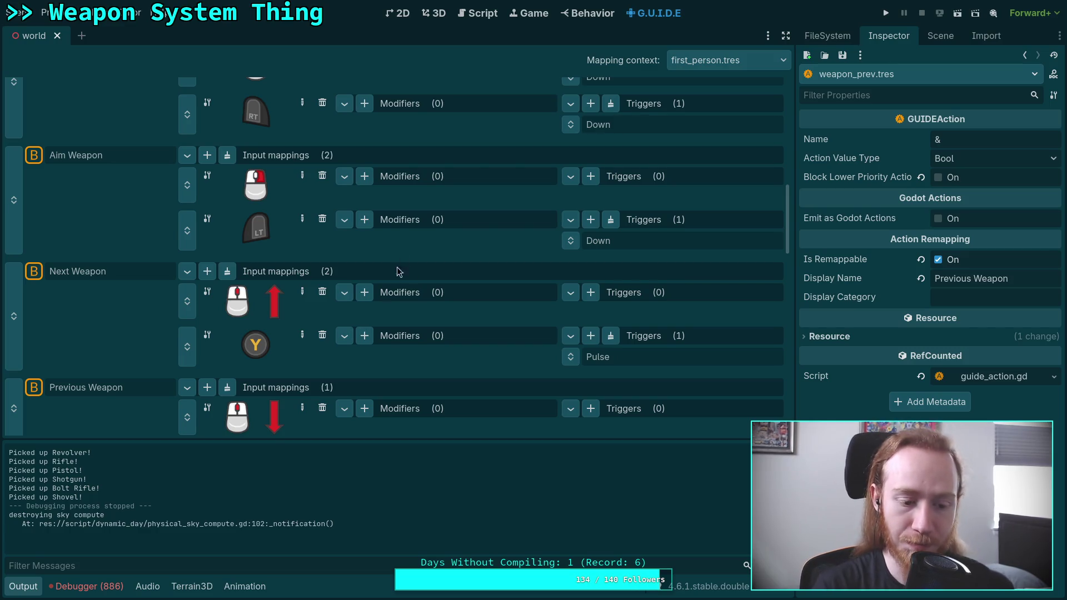
{"action": "left_click", "coordinate": [85, 586]}
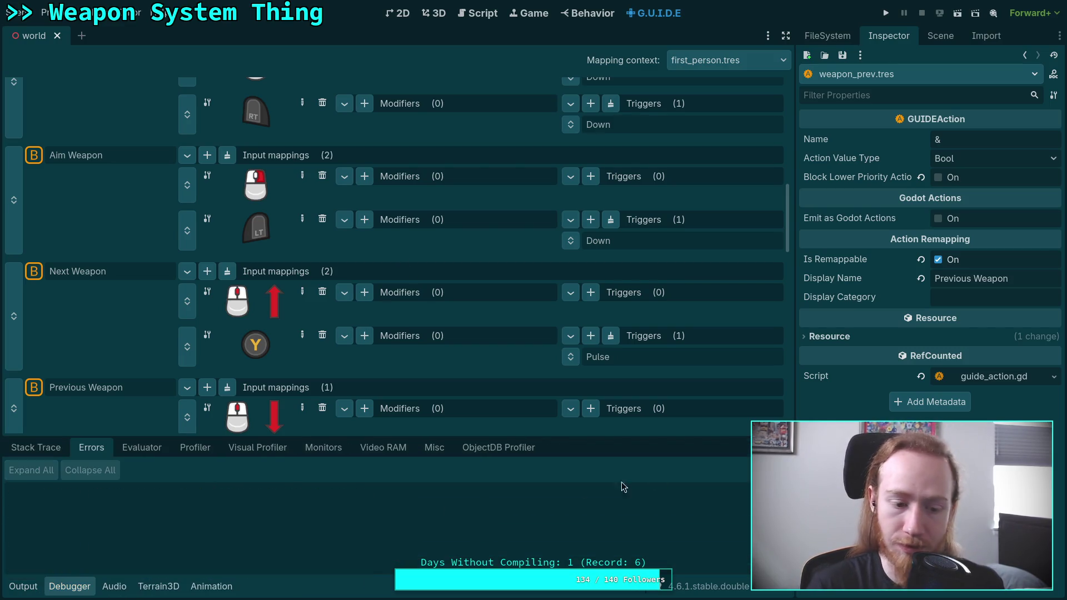
- Hide the debugger and switch the mapping context to global.tres
{"action": "left_click", "coordinate": [62, 590]}
{"action": "scroll", "coordinate": [389, 250], "scroll_direction": "up", "scroll_amount": 15}
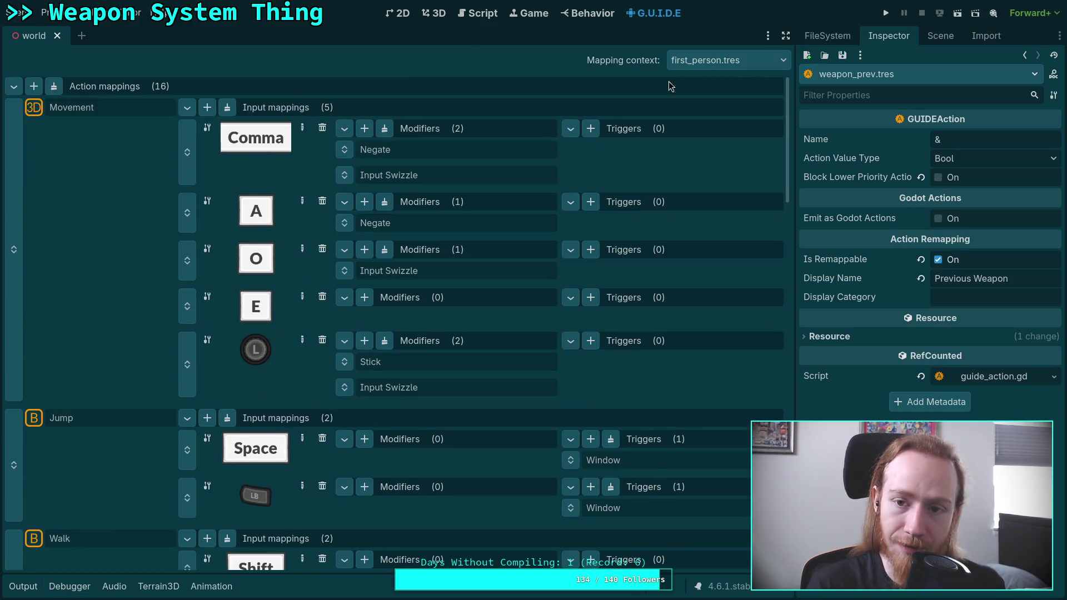
{"action": "left_click", "coordinate": [693, 63]}
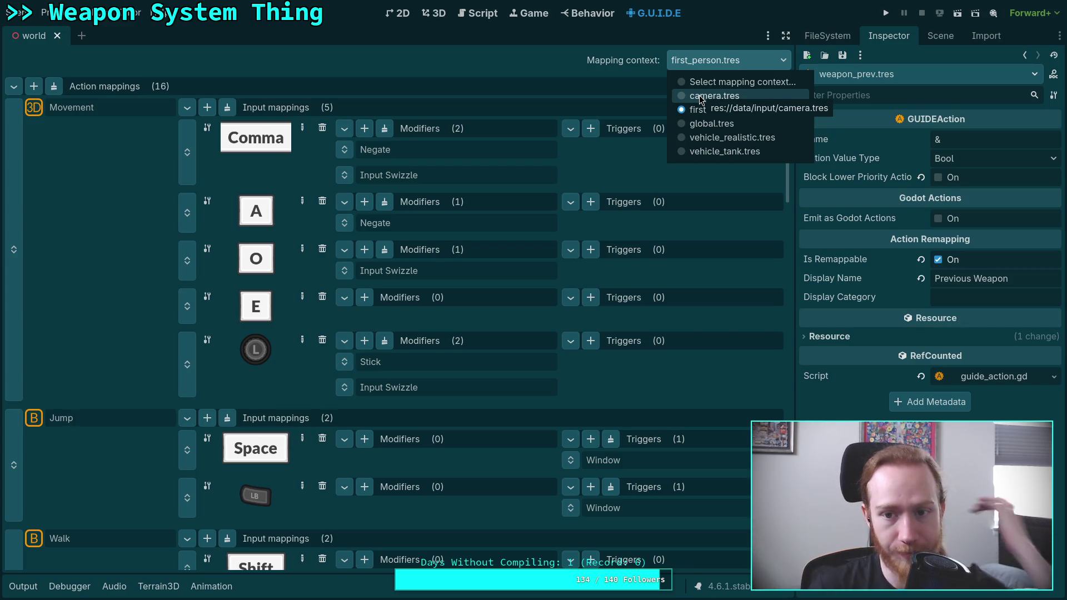
{"action": "left_click", "coordinate": [725, 128]}
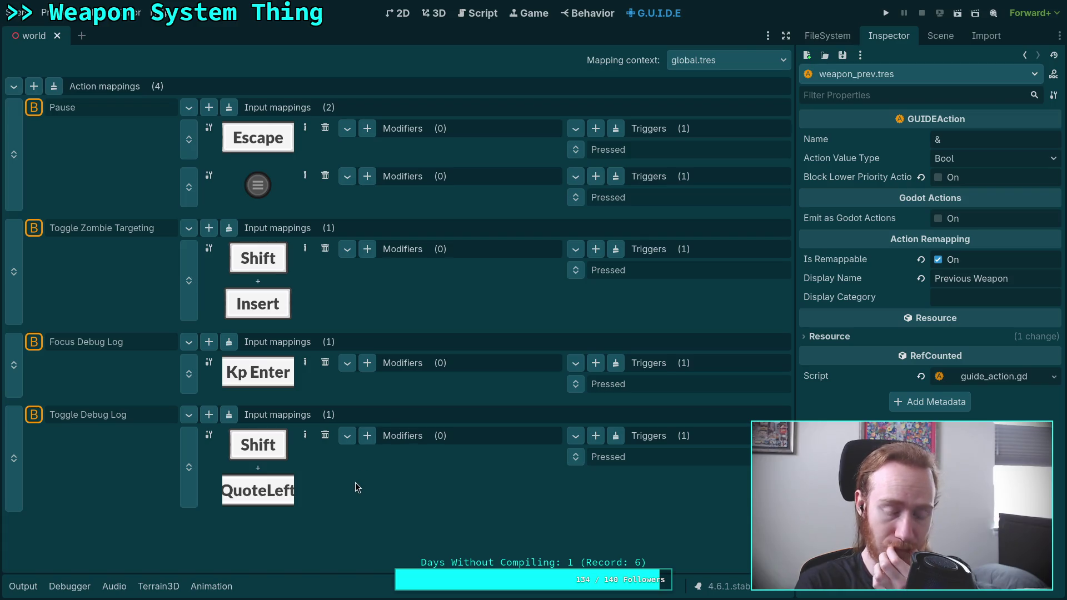
- Add a test action with a 2D input slot, delete it again, and save the world scene
{"action": "left_click", "coordinate": [34, 86]}
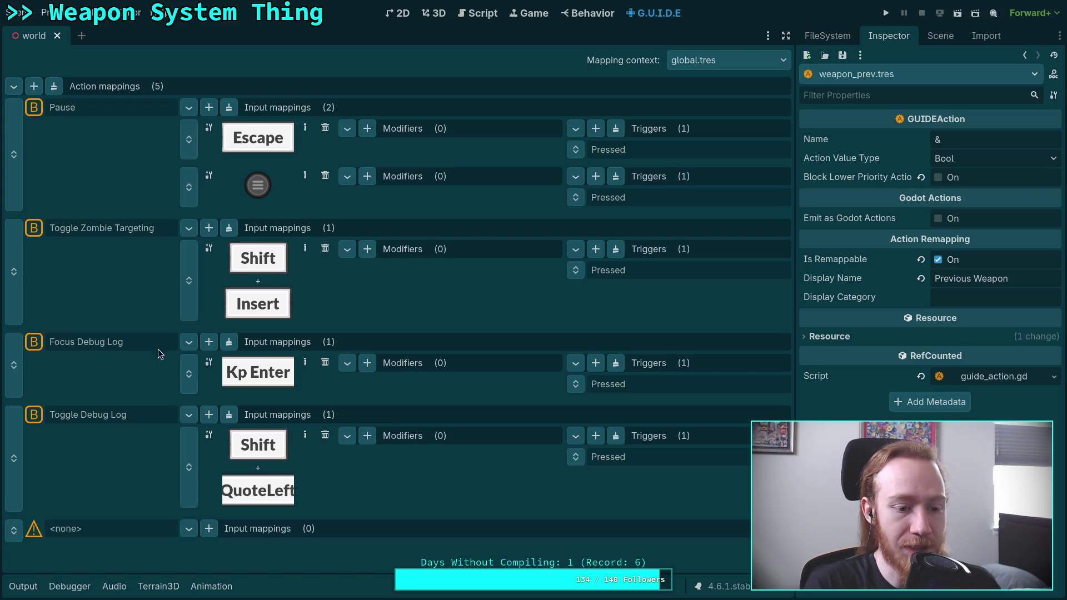
{"action": "left_click", "coordinate": [209, 528]}
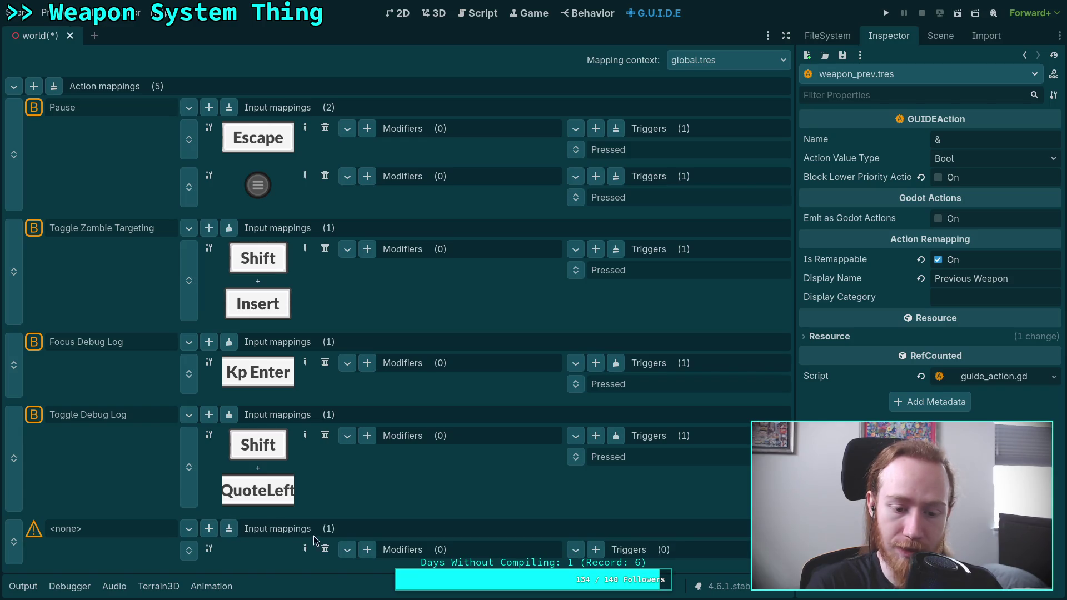
{"action": "left_click", "coordinate": [304, 550]}
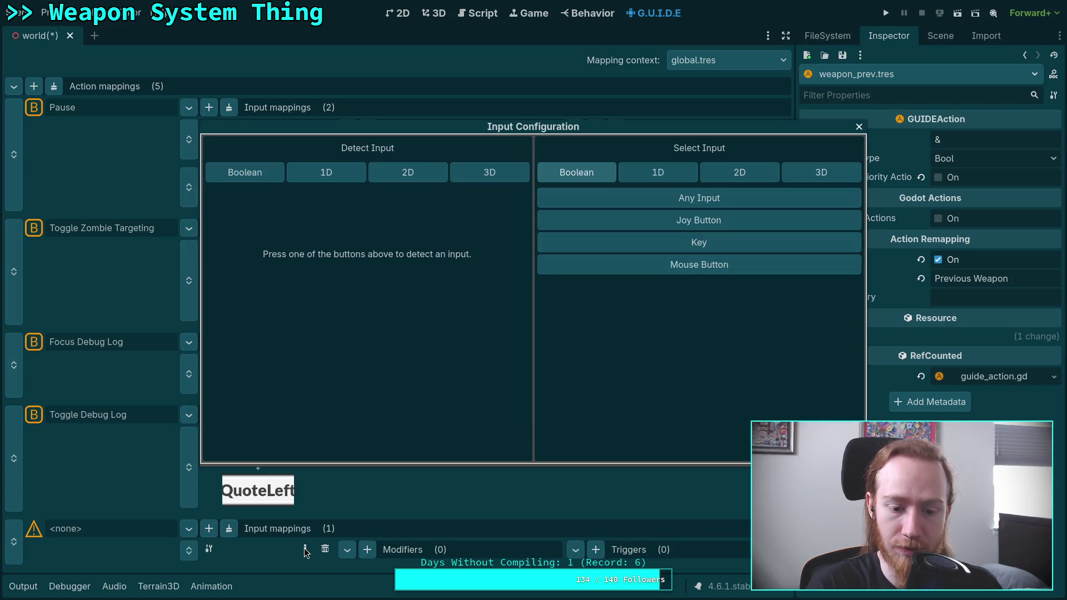
{"action": "left_click", "coordinate": [407, 174]}
{"action": "mouse_move", "coordinate": [486, 247]}
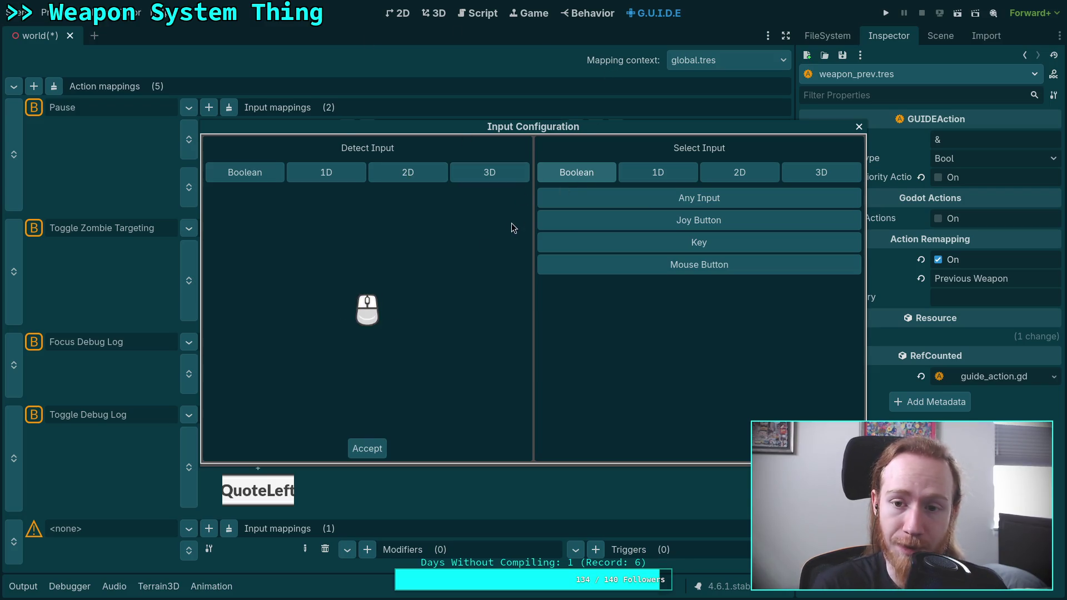
{"action": "left_click", "coordinate": [859, 127]}
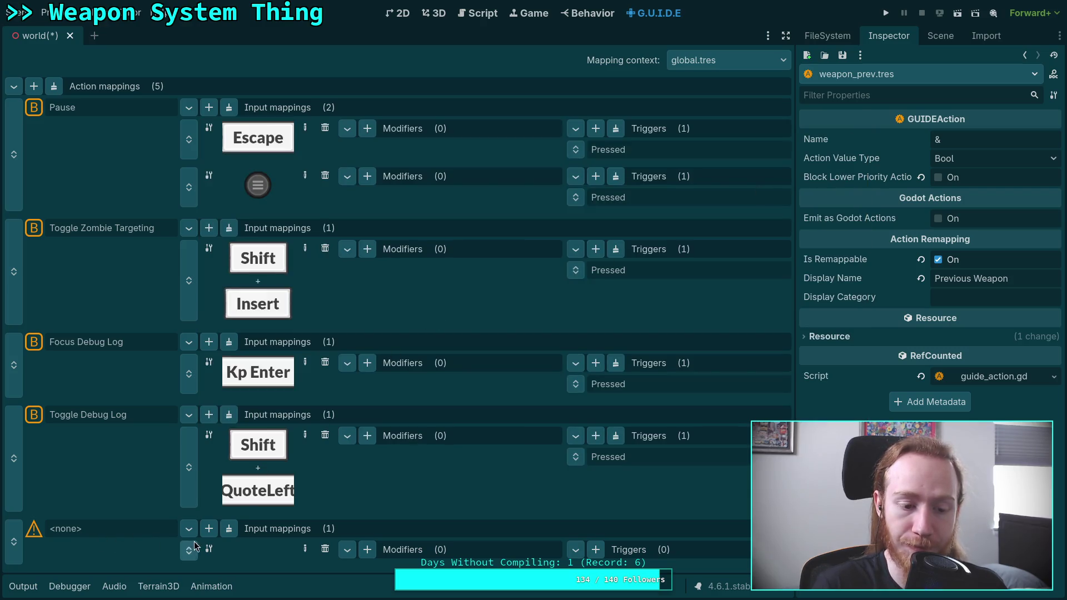
{"action": "right_click", "coordinate": [15, 540]}
{"action": "left_click", "coordinate": [44, 572]}
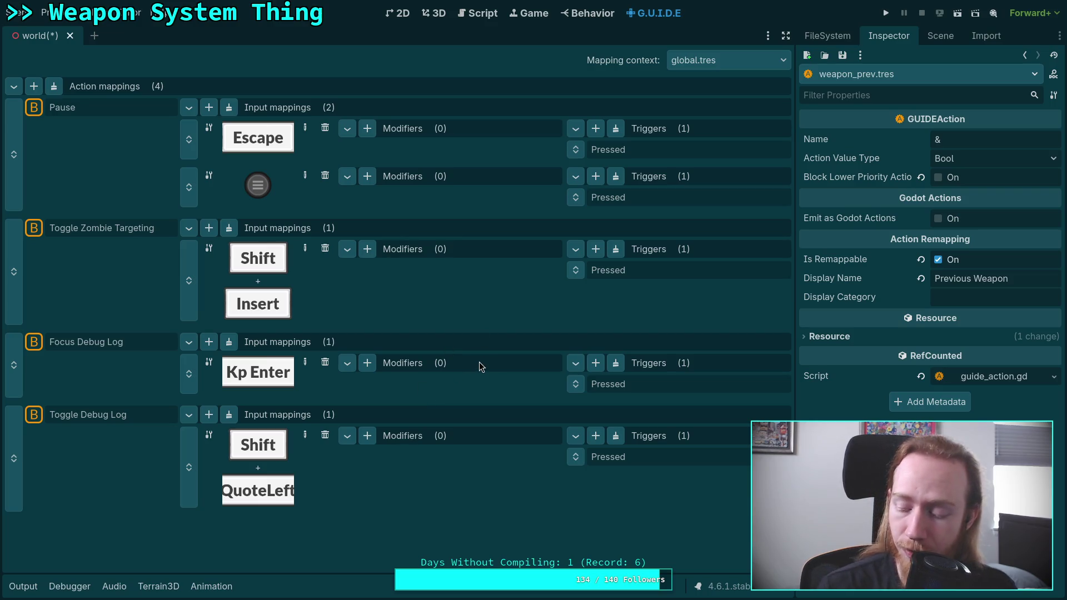
{"action": "key", "text": "ctrl+s"}
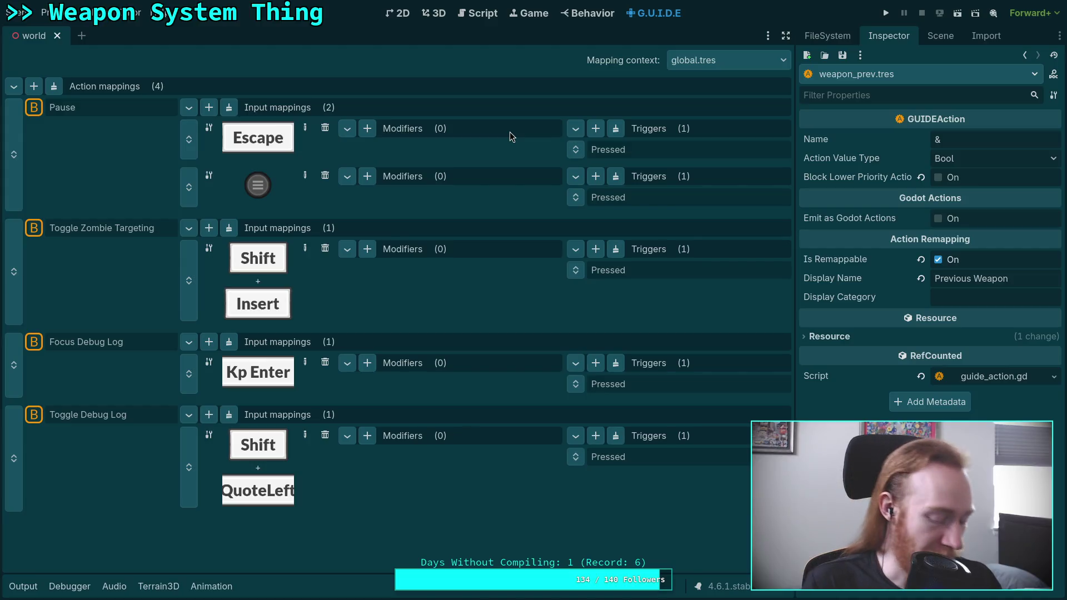
- In the terminal, run git status and git diff
{"action": "key", "text": "super+1"}
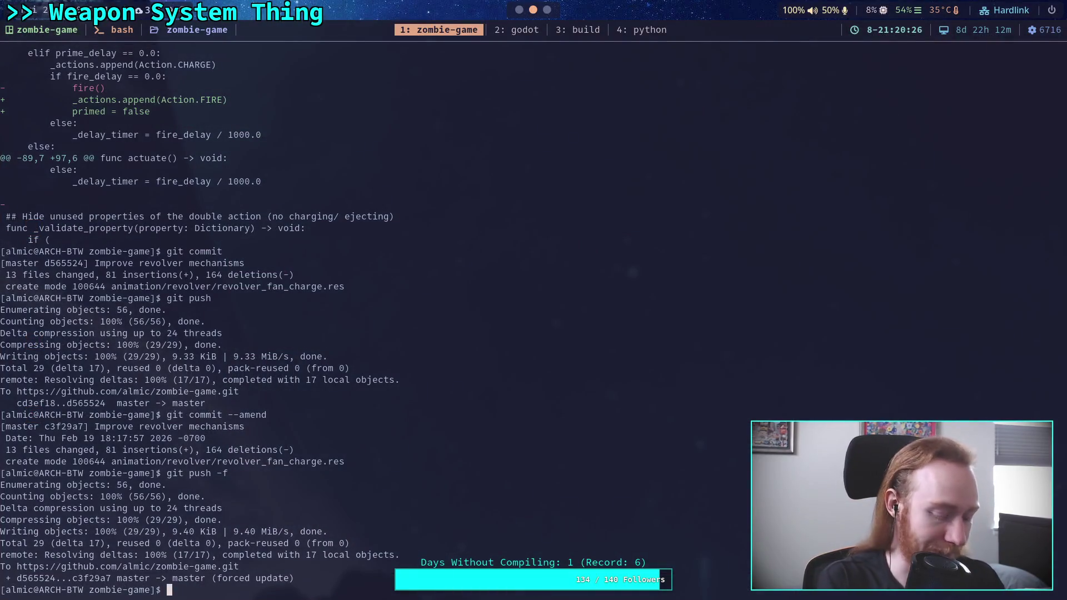
{"action": "type", "text": "git status"}
{"action": "key", "text": "Return"}
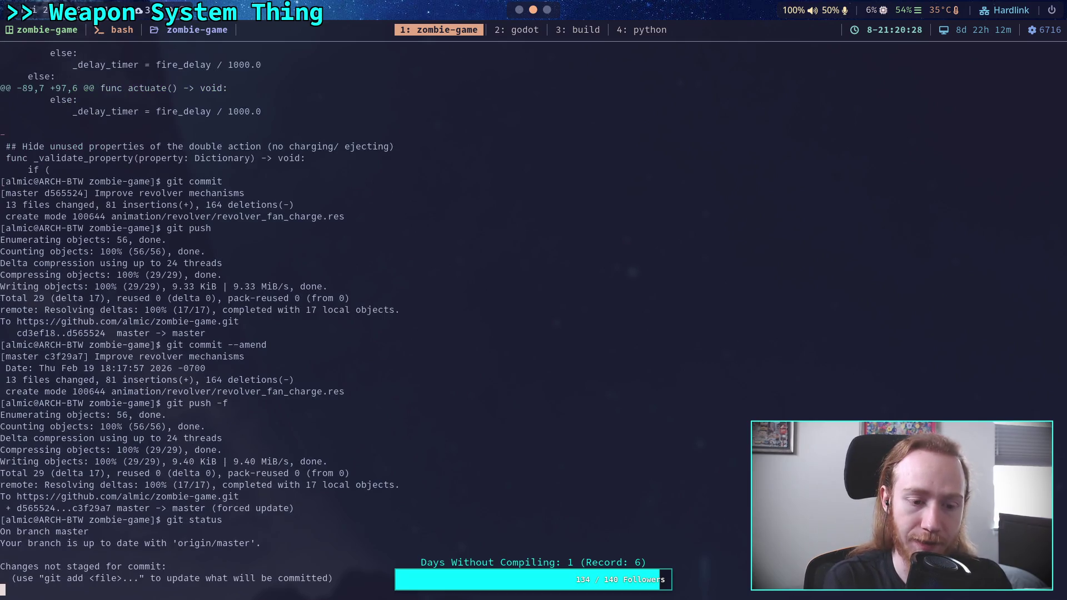
{"action": "type", "text": "git diff"}
{"action": "key", "text": "Return"}
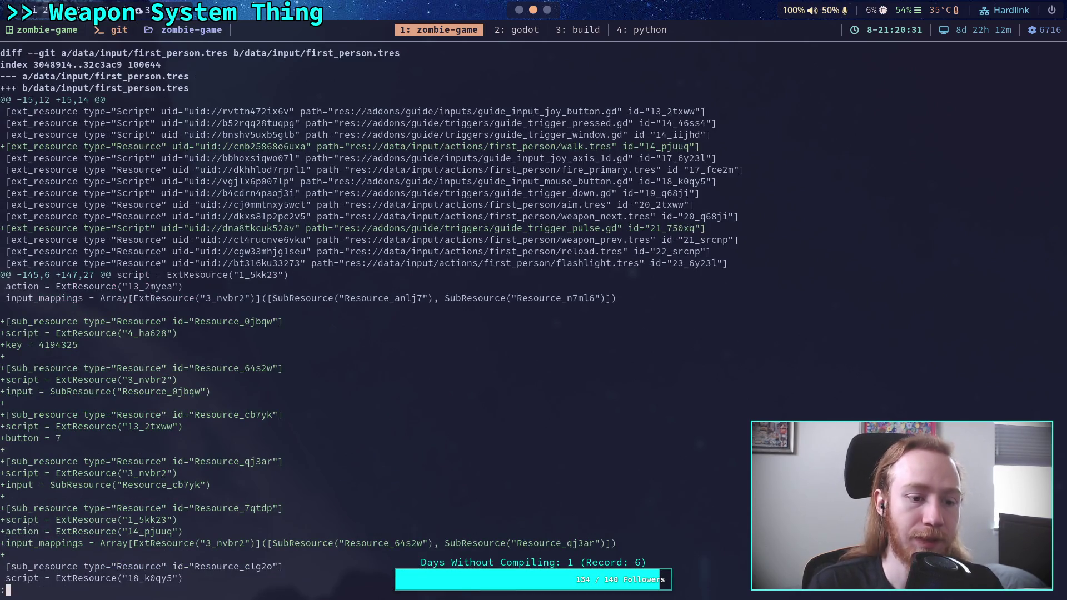
- Page through the diff from first_person.tres through global.tres to the end
{"action": "scroll", "coordinate": [369, 316], "scroll_direction": "down", "scroll_amount": 8}
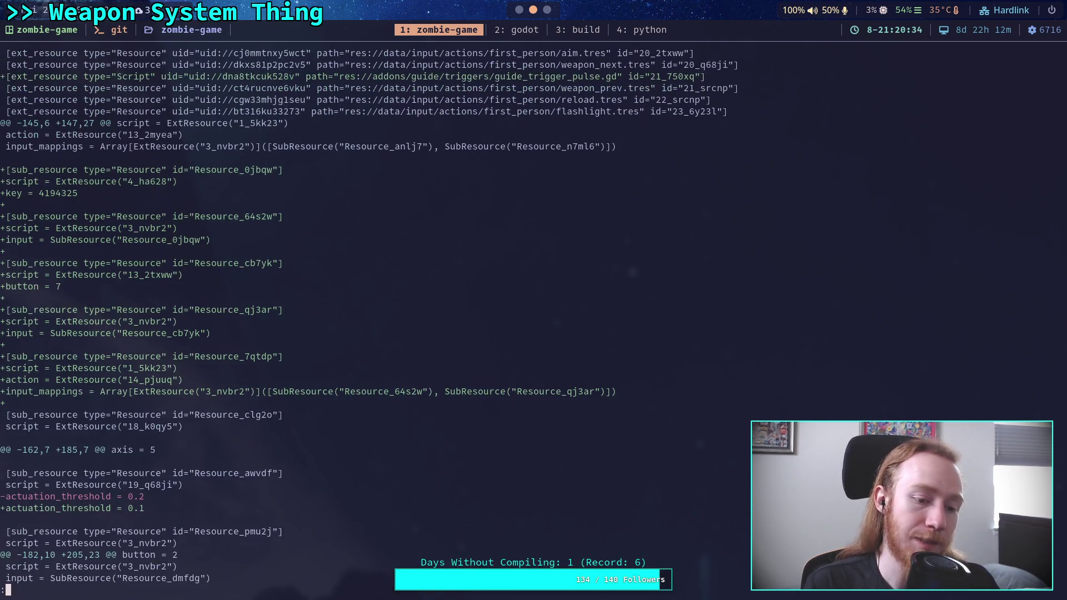
{"action": "scroll", "coordinate": [369, 316], "scroll_direction": "down", "scroll_amount": 2}
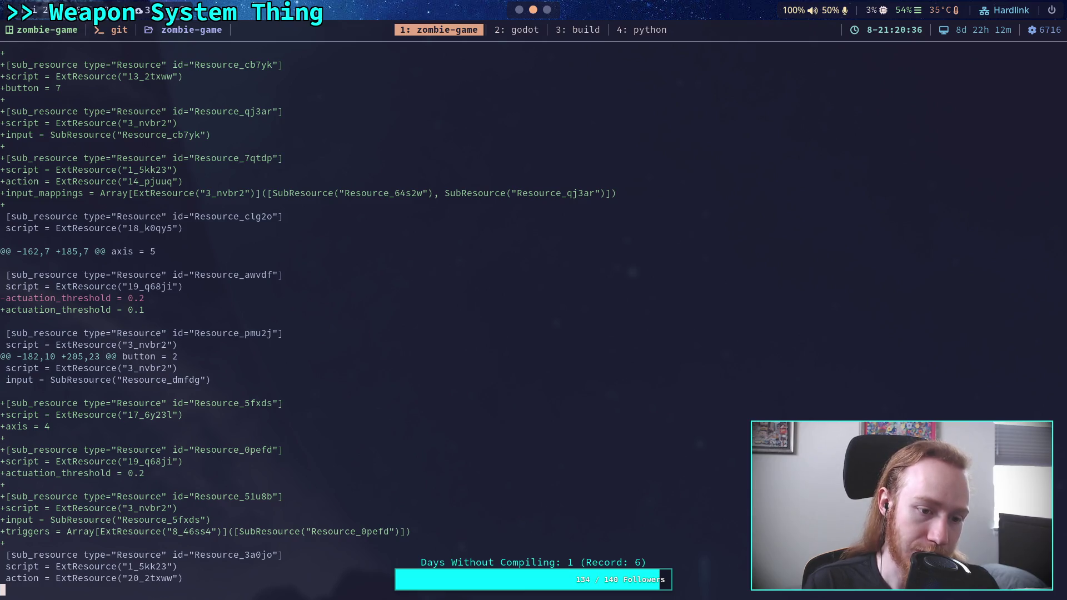
{"action": "scroll", "coordinate": [369, 316], "scroll_direction": "down", "scroll_amount": 5}
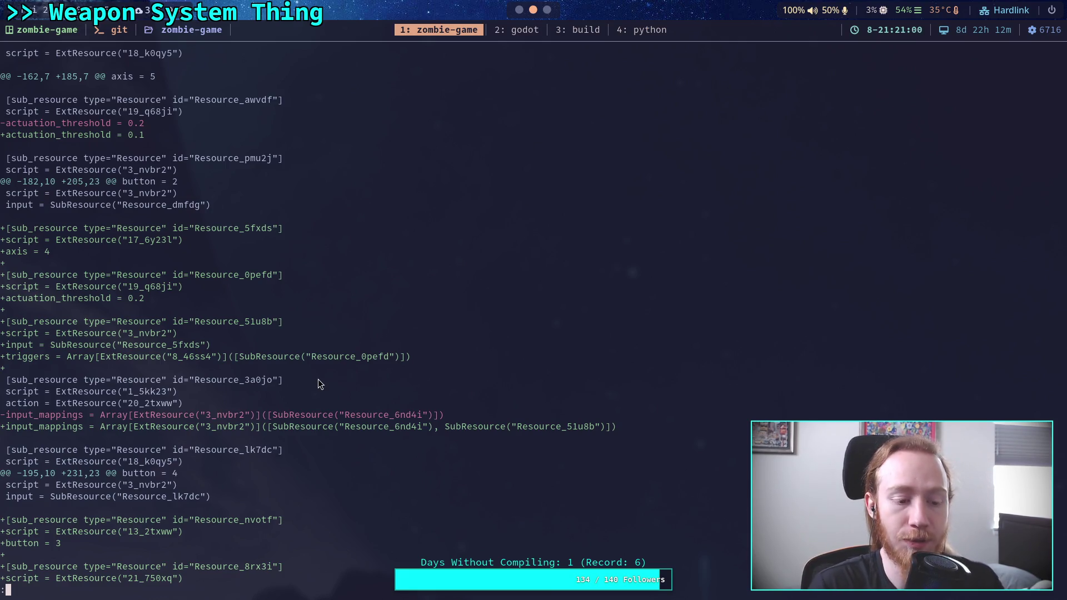
{"action": "key", "text": "Down"}
{"action": "key", "text": "Down"}
{"action": "key", "text": "Down"}
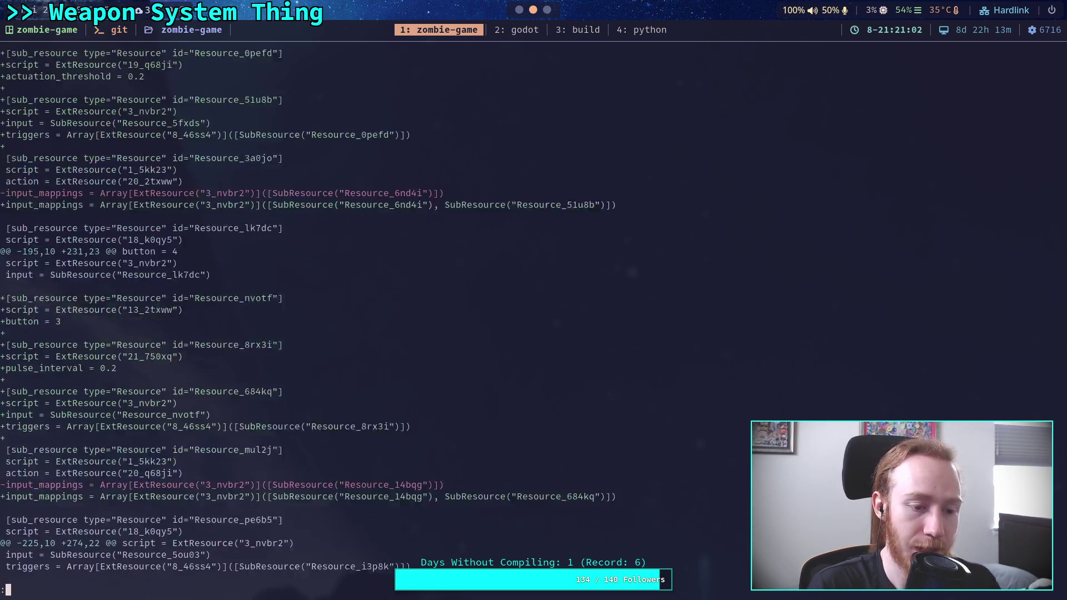
{"action": "key", "text": "Down"}
{"action": "key", "text": "Down"}
{"action": "key", "text": "Down"}
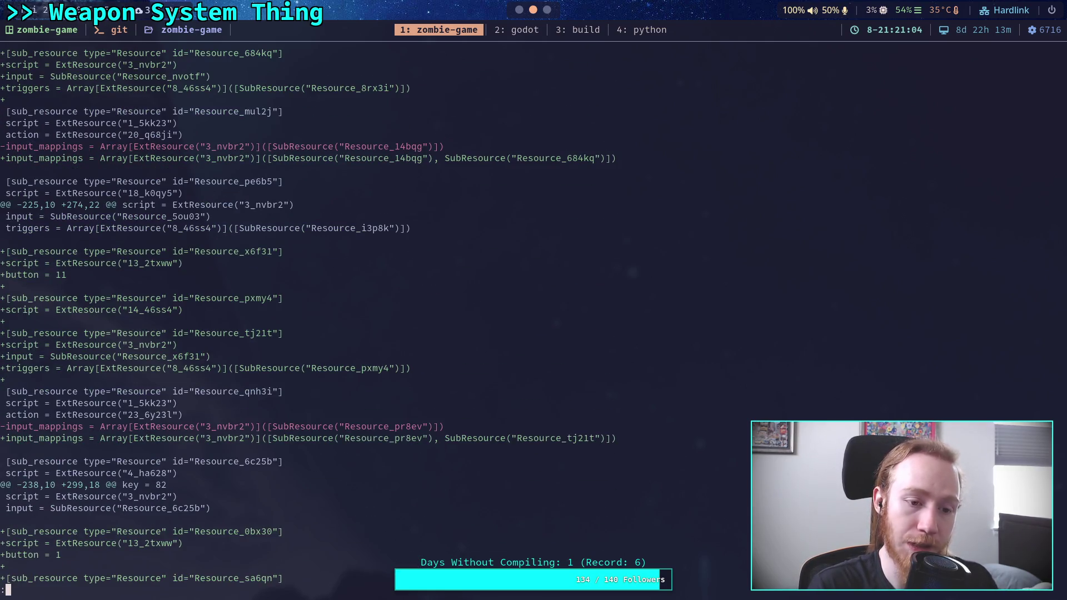
{"action": "key", "text": "space"}
{"action": "key", "text": "space"}
{"action": "key", "text": "space"}
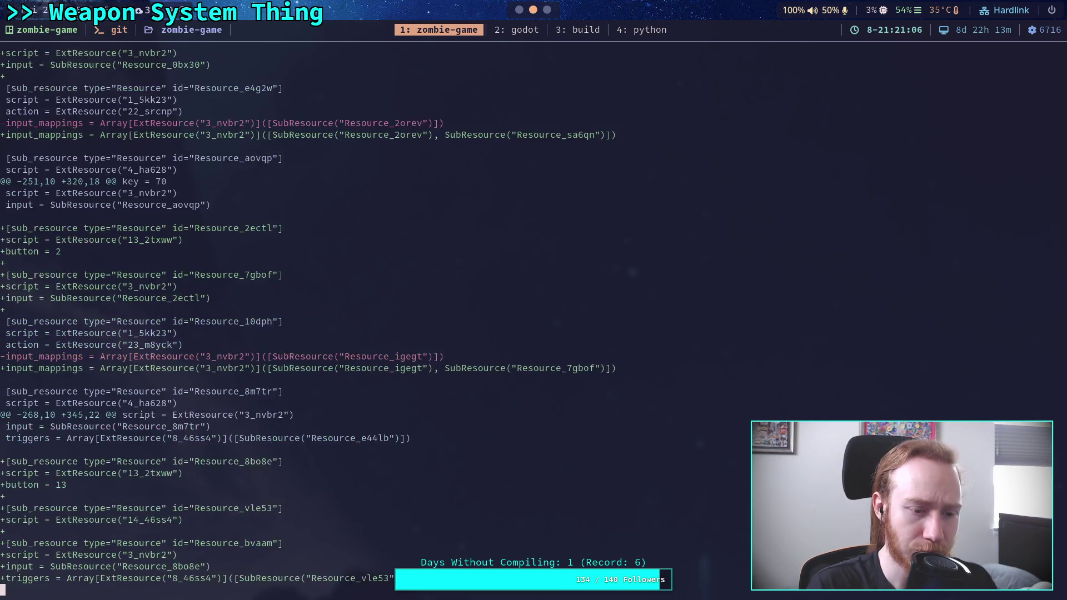
{"action": "key", "text": "space"}
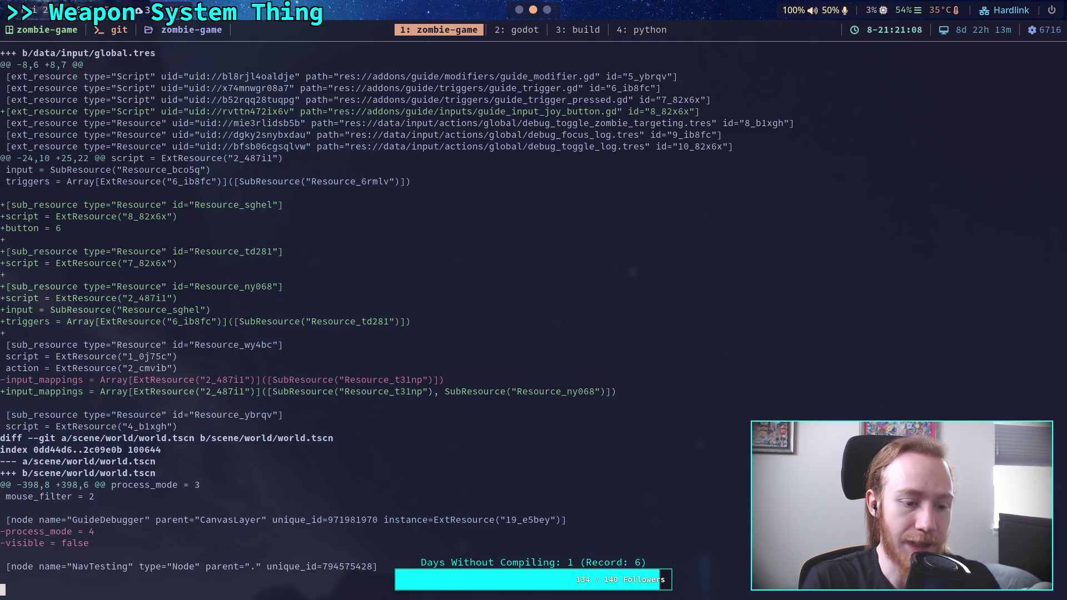
{"action": "key", "text": "b"}
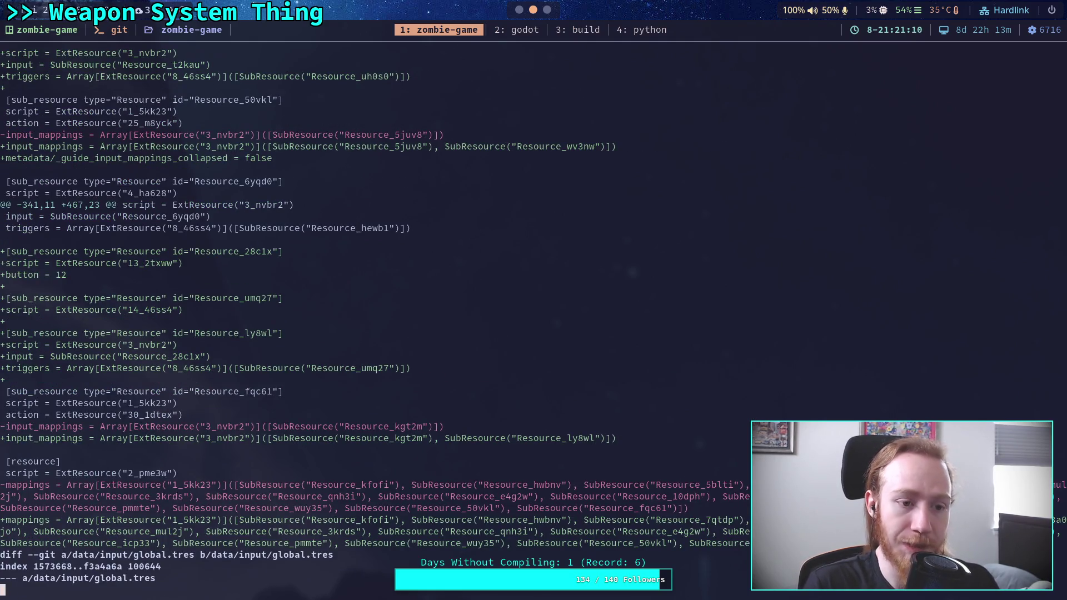
{"action": "key", "text": "space"}
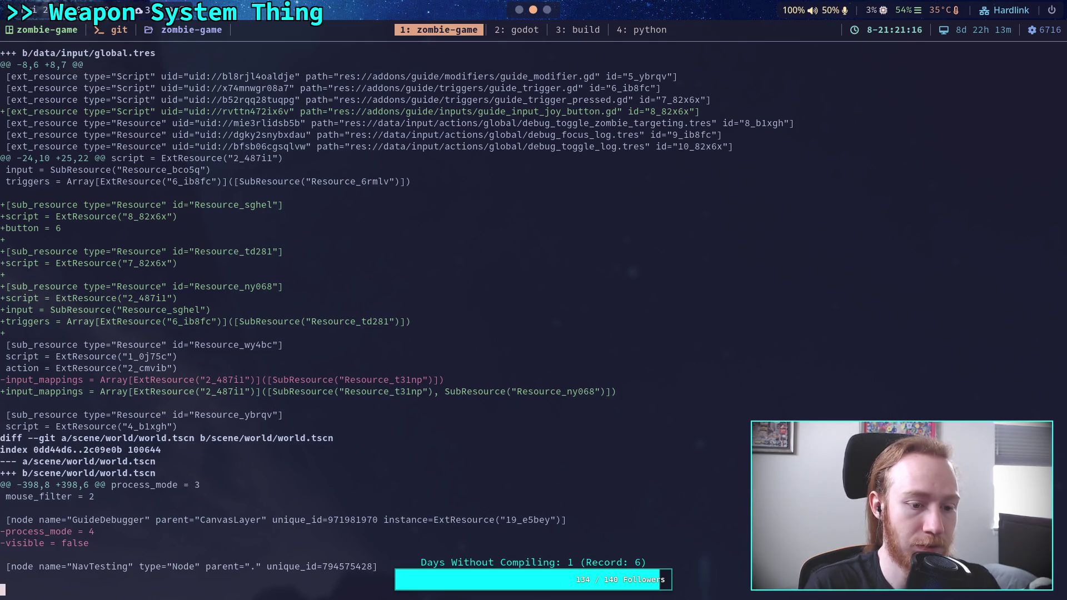
- Quit the pager, stage data/input/ with git add, and recheck the diff and status
{"action": "key", "text": "b"}
{"action": "type", "text": "qgit status"}
{"action": "key", "text": "Return"}
{"action": "type", "text": "git add data/i"}
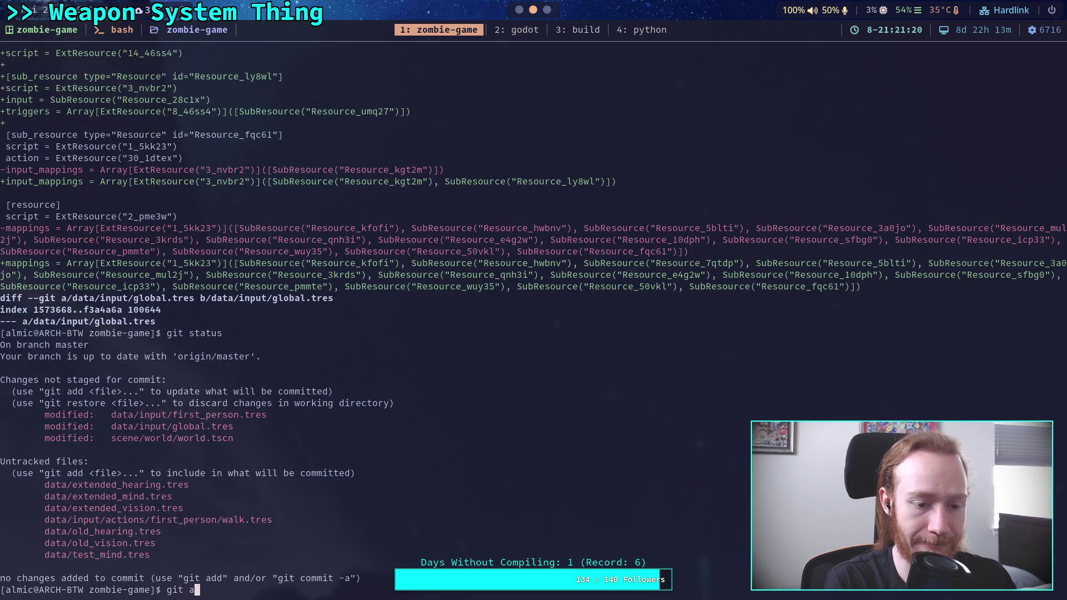
{"action": "key", "text": "Tab"}
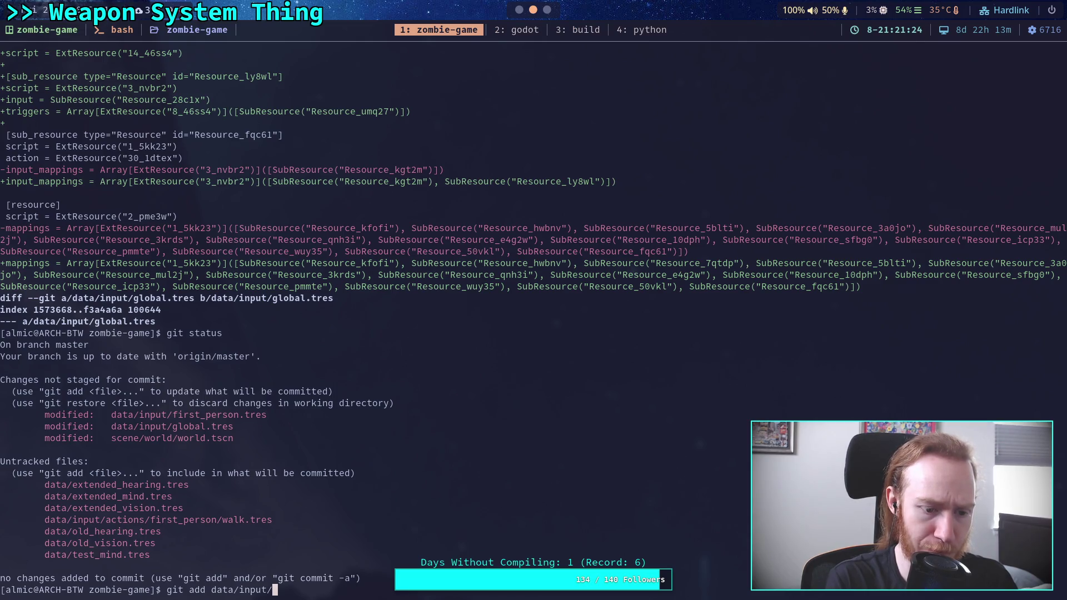
{"action": "key", "text": "Return"}
{"action": "type", "text": "git diff"}
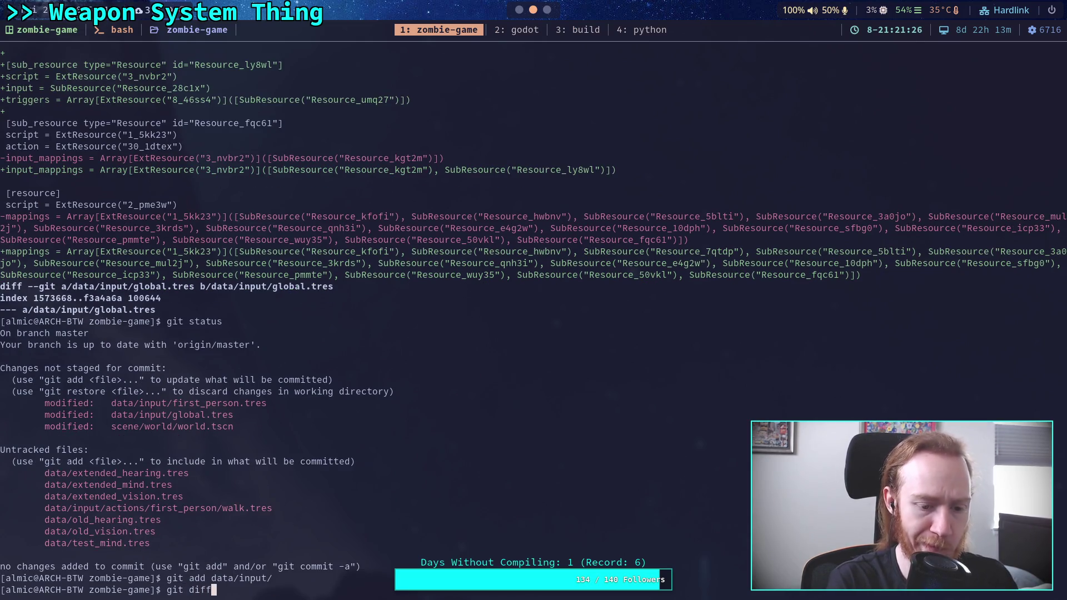
{"action": "key", "text": "Return"}
{"action": "type", "text": "git status"}
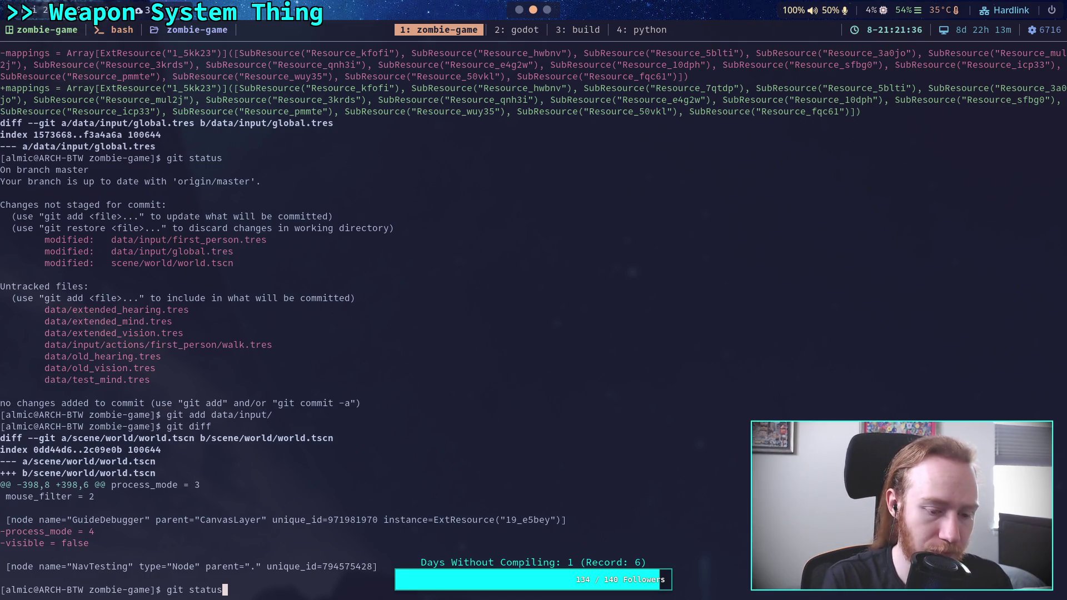
{"action": "key", "text": "Return"}
- Commit with the message 'Set up first person controller inputs', saving it in vim with :wq
{"action": "type", "text": "git diff"}
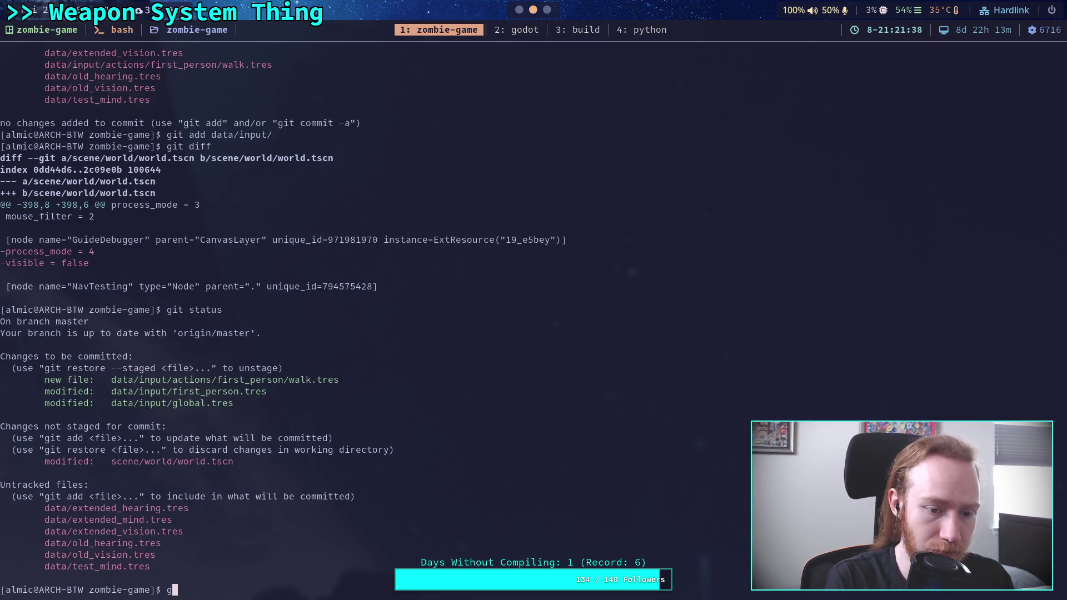
{"action": "key", "text": "BackSpace"}
{"action": "key", "text": "BackSpace"}
{"action": "key", "text": "BackSpace"}
{"action": "type", "text": "oc"}
{"action": "key", "text": "BackSpace"}
{"action": "key", "text": "BackSpace"}
{"action": "type", "text": "commit"}
{"action": "key", "text": "Return"}
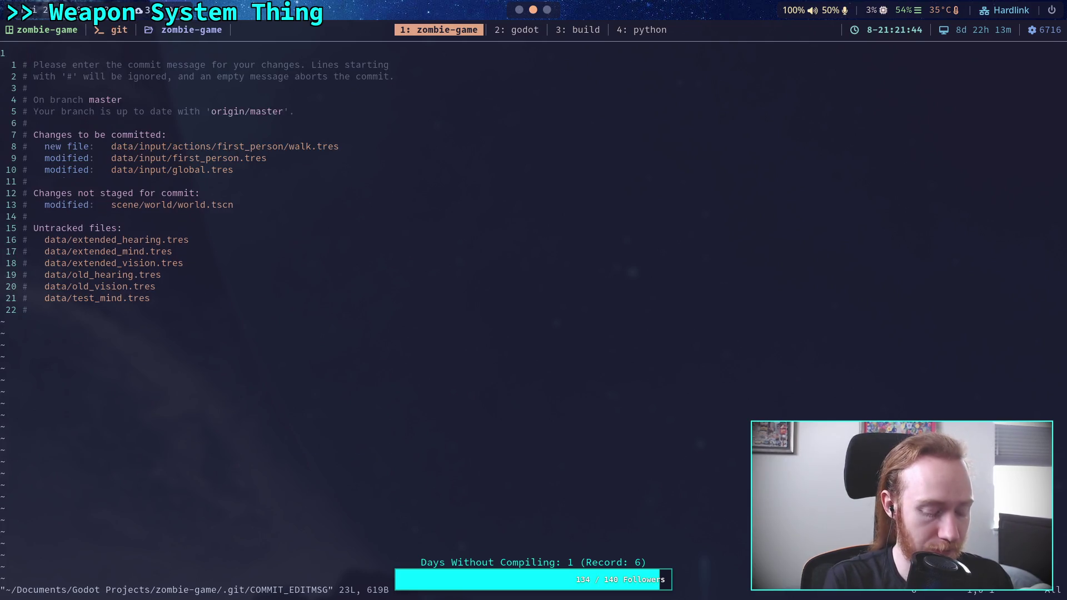
{"action": "type", "text": "OSet "}
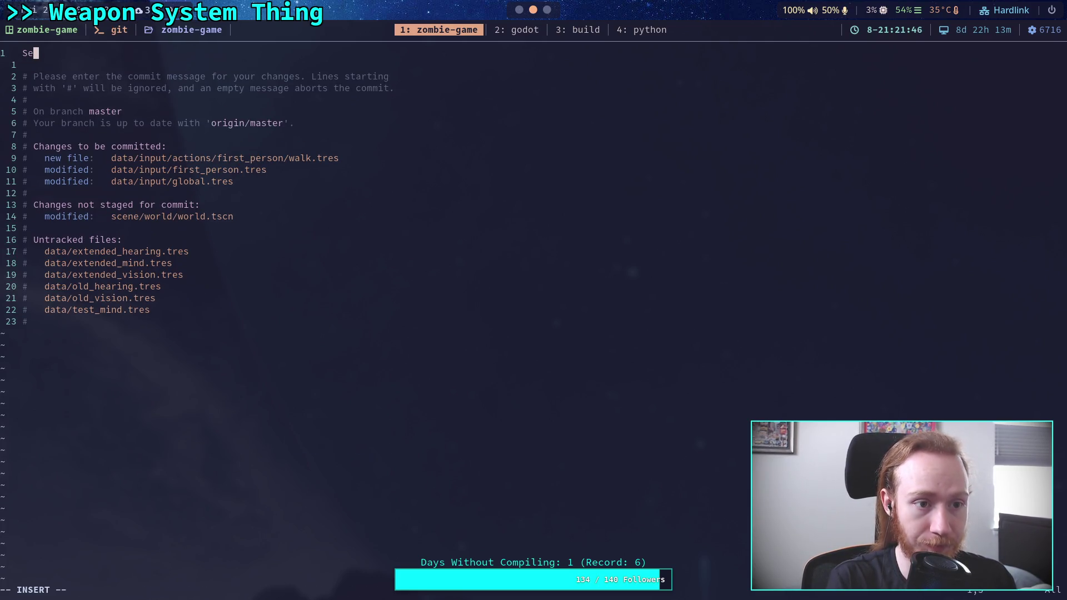
{"action": "type", "text": "up "}
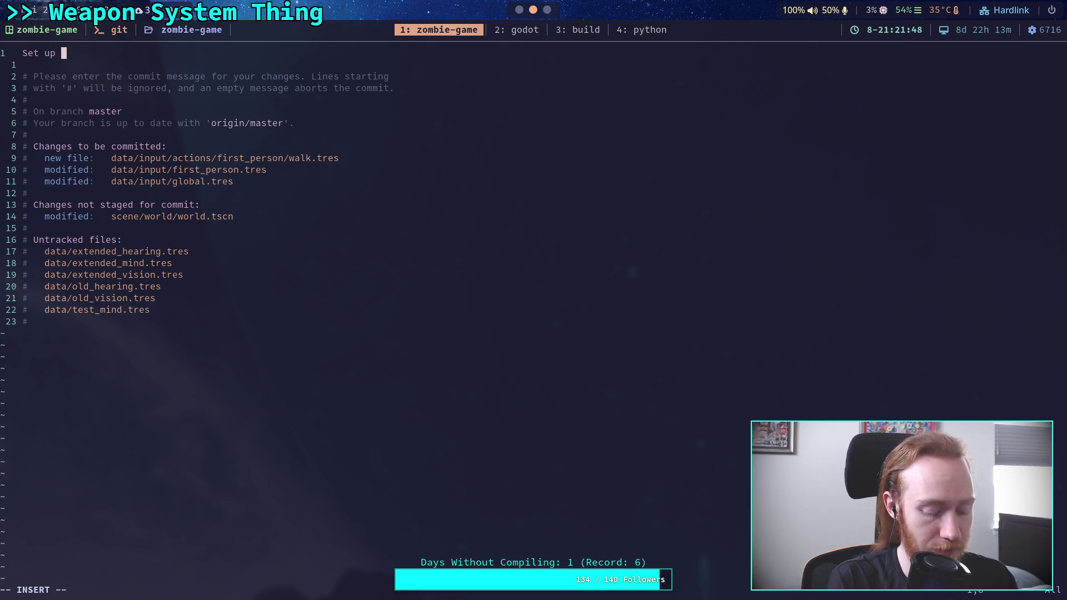
{"action": "type", "text": "all controller"}
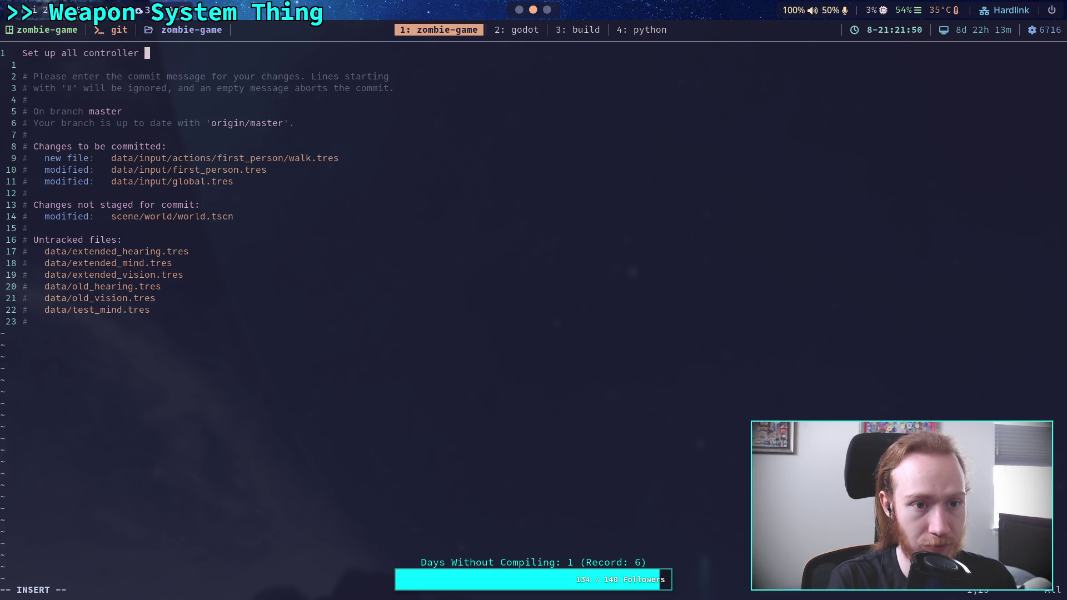
{"action": "key", "text": "BackSpace"}
{"action": "key", "text": "BackSpace"}
{"action": "key", "text": "BackSpace"}
{"action": "type", "text": "first person c"}
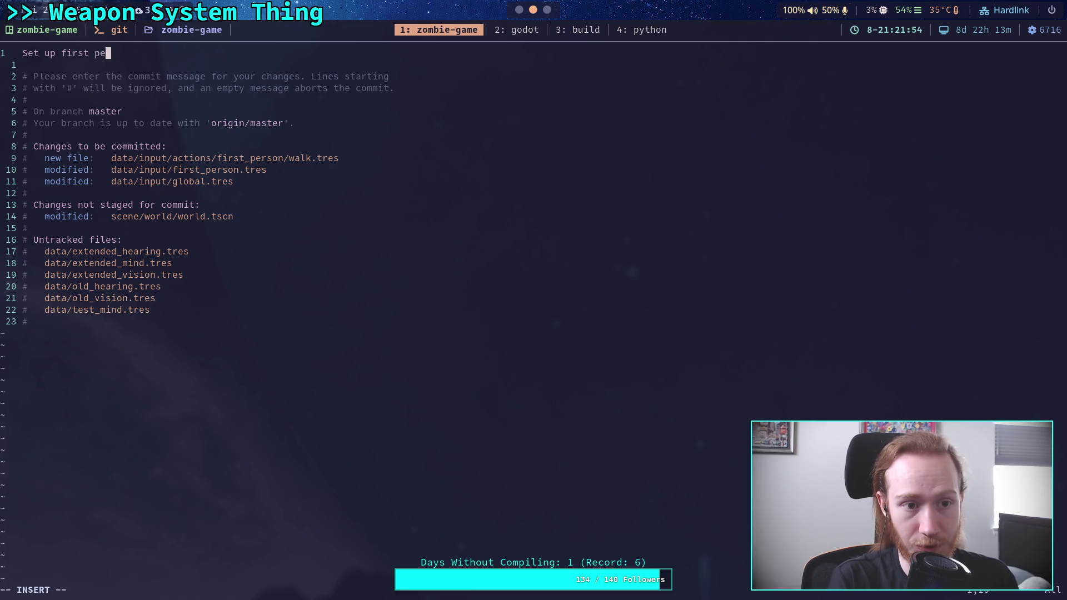
{"action": "type", "text": "ontro"}
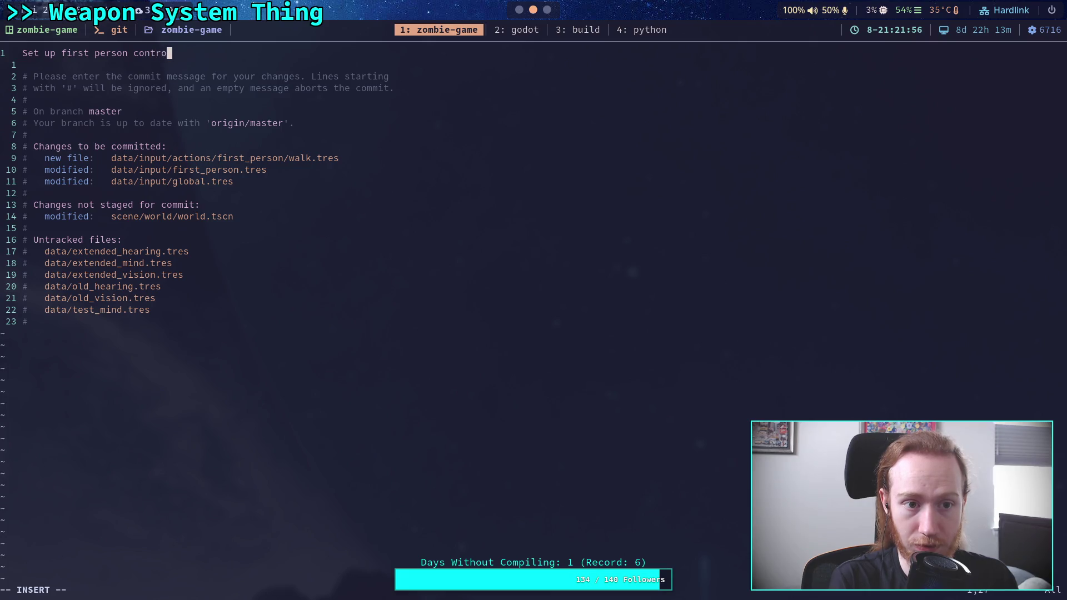
{"action": "type", "text": "ller inputs"}
{"action": "key", "text": "Escape"}
{"action": "type", "text": ":wq"}
{"action": "key", "text": "Return"}
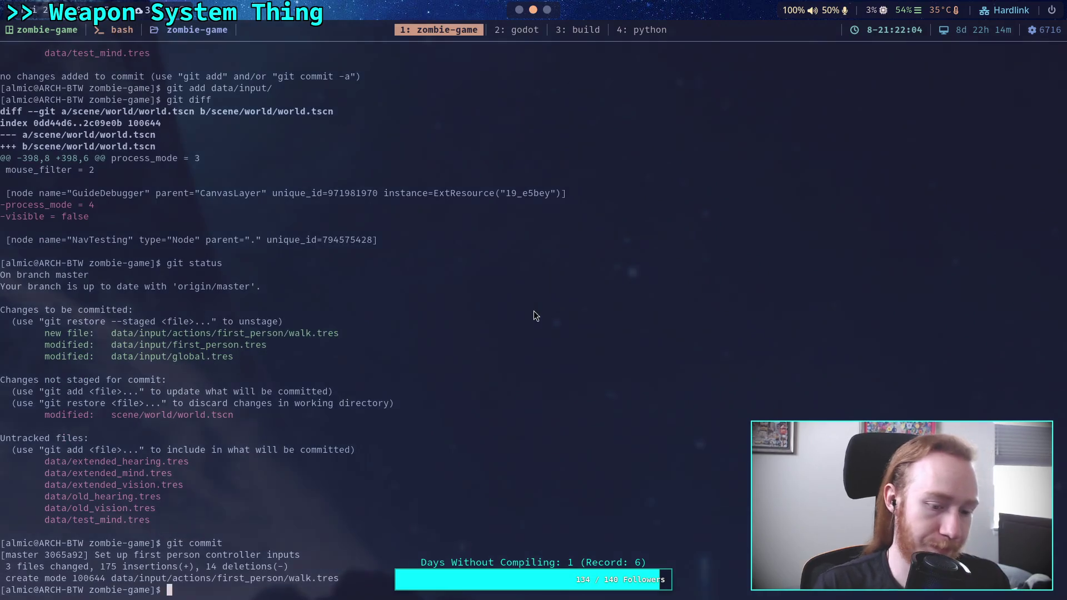
- Push the commit to origin master, correcting the mistyped push command
{"action": "type", "text": "git "}
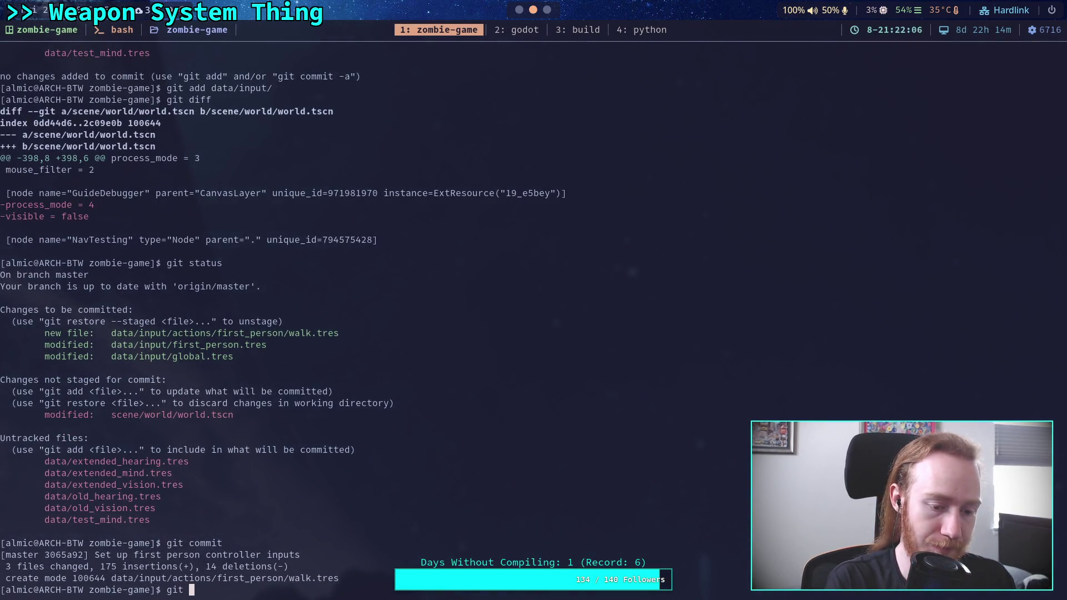
{"action": "type", "text": "push"}
{"action": "key", "text": "Return"}
{"action": "key", "text": "Up"}
{"action": "key", "text": "Left"}
{"action": "key", "text": "Left"}
{"action": "key", "text": "Left"}
{"action": "type", "text": "p"}
{"action": "key", "text": "Return"}
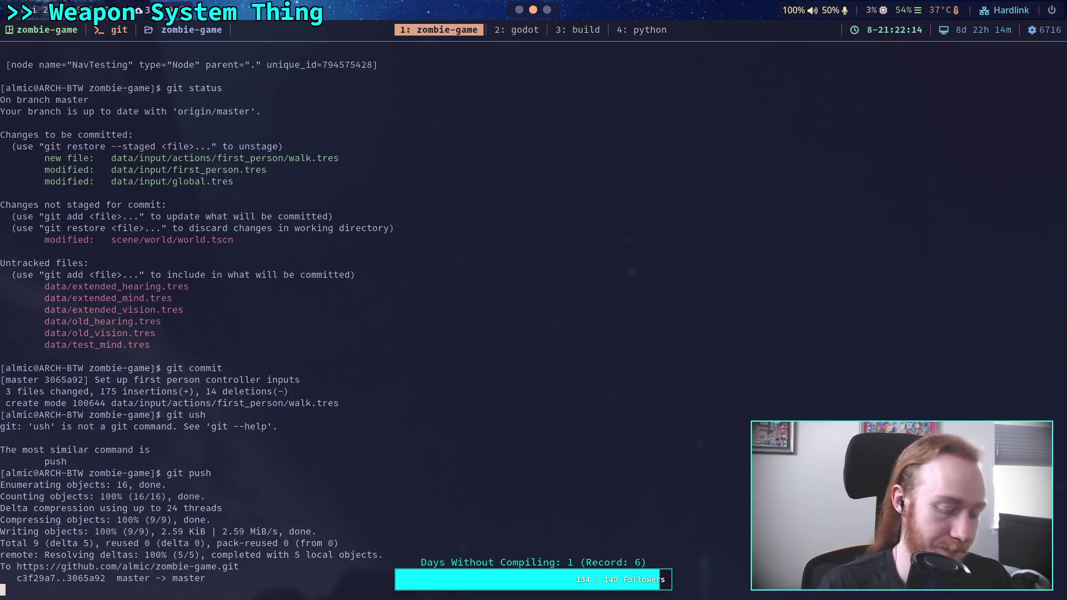
{"action": "key", "text": "super+2"}
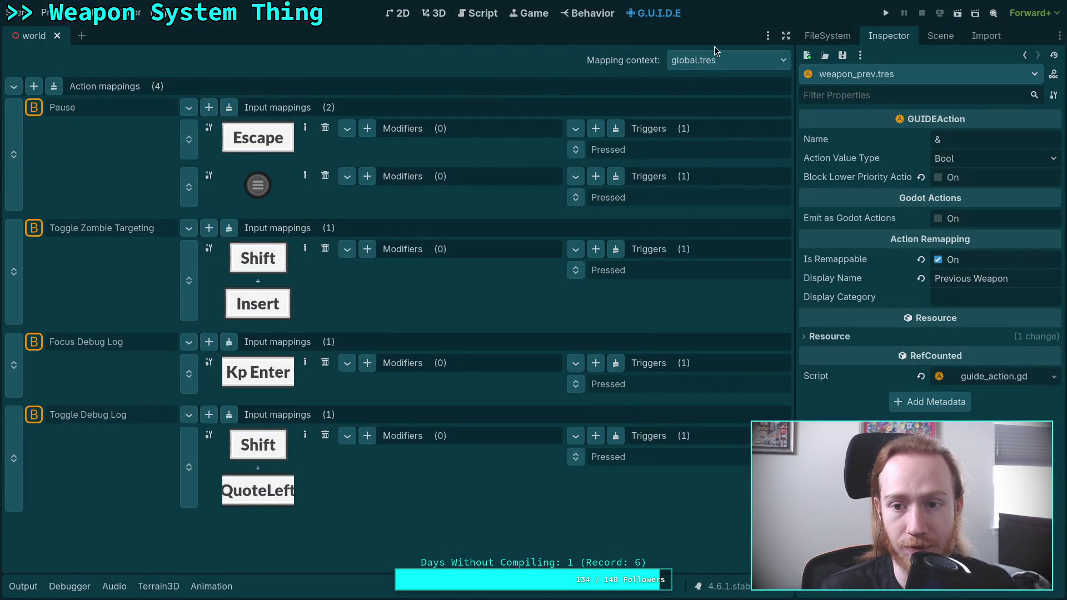
- Switch the mapping context to vehicle_realistic.tres and add a second mapping slot to accelerate
{"action": "left_click", "coordinate": [716, 55]}
{"action": "left_click", "coordinate": [722, 138]}
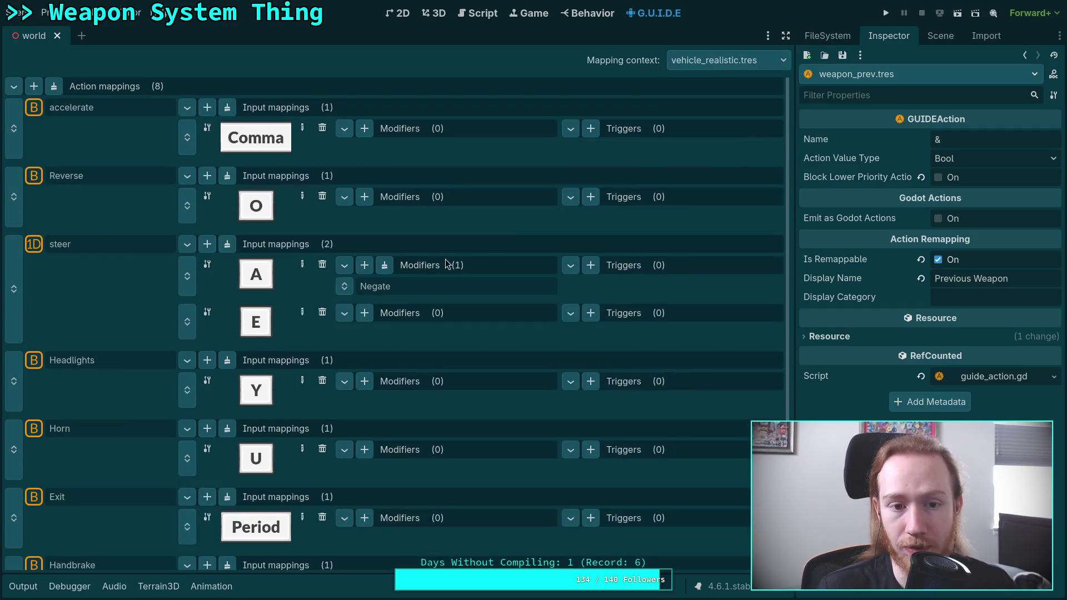
{"action": "scroll", "coordinate": [397, 275], "scroll_direction": "down", "scroll_amount": 3}
{"action": "scroll", "coordinate": [397, 276], "scroll_direction": "up", "scroll_amount": 3}
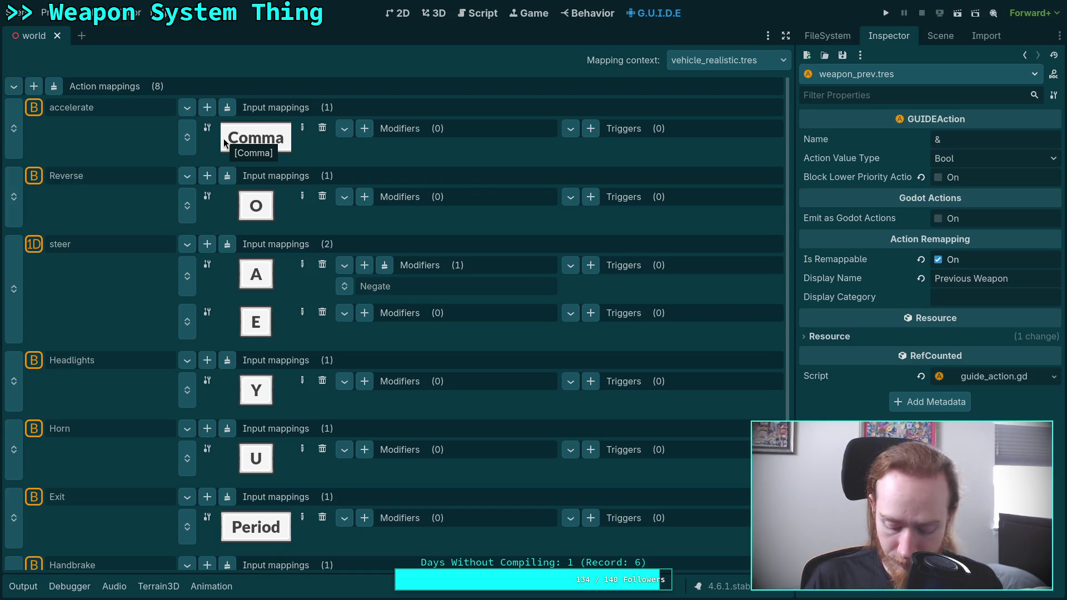
{"action": "left_click", "coordinate": [207, 108]}
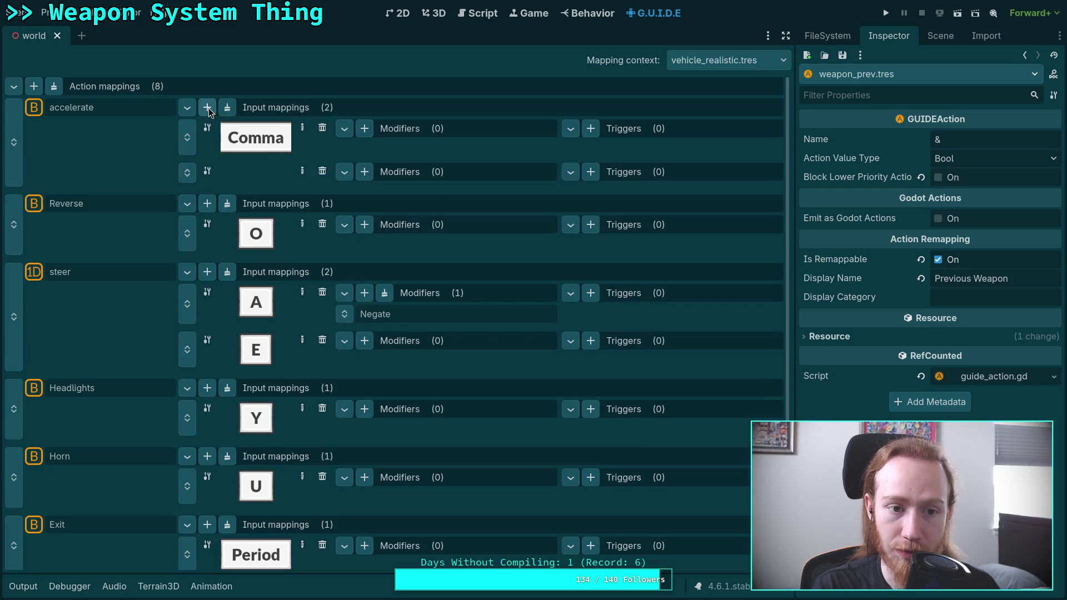
- Bind accelerate's new mapping to the gamepad right trigger (RT)
{"action": "left_click", "coordinate": [303, 173]}
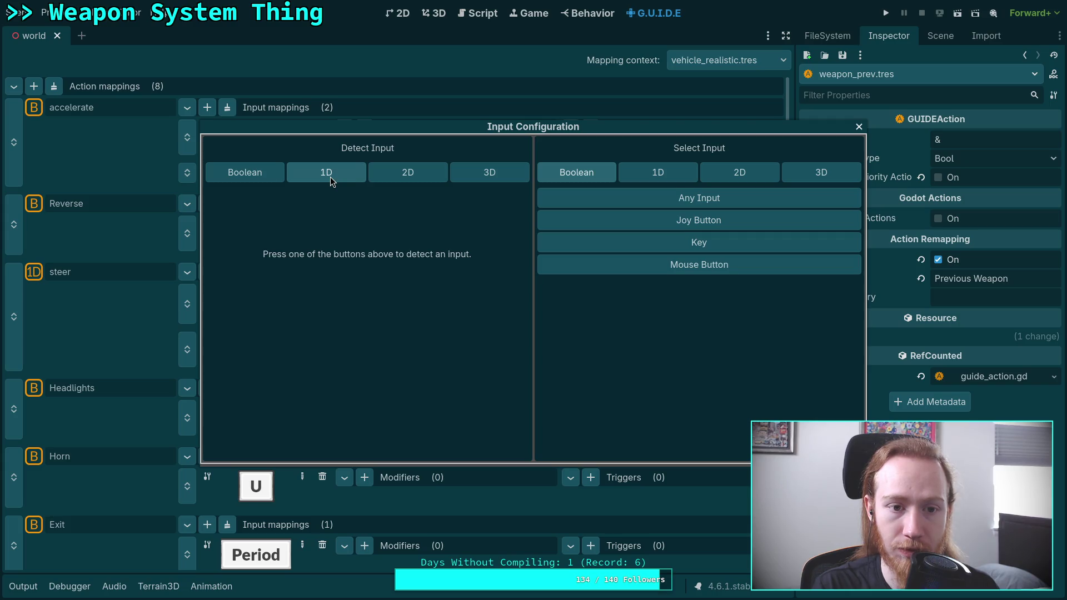
{"action": "left_click", "coordinate": [258, 177]}
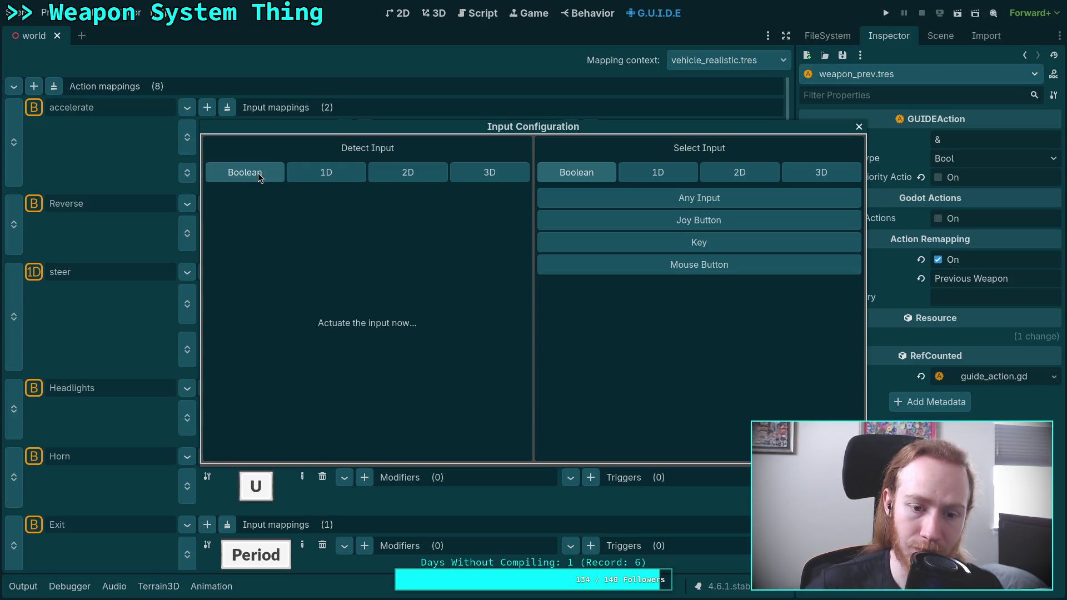
{"action": "left_click", "coordinate": [361, 447]}
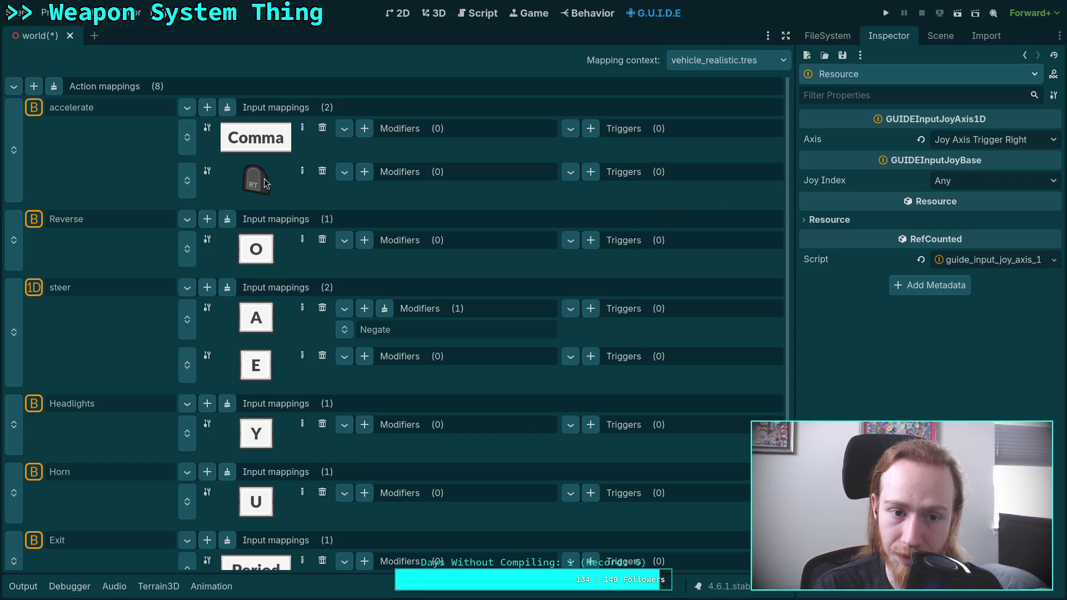
- Inspect accelerate and its new trigger input, then add an empty second mapping to Reverse
{"action": "left_click", "coordinate": [88, 107]}
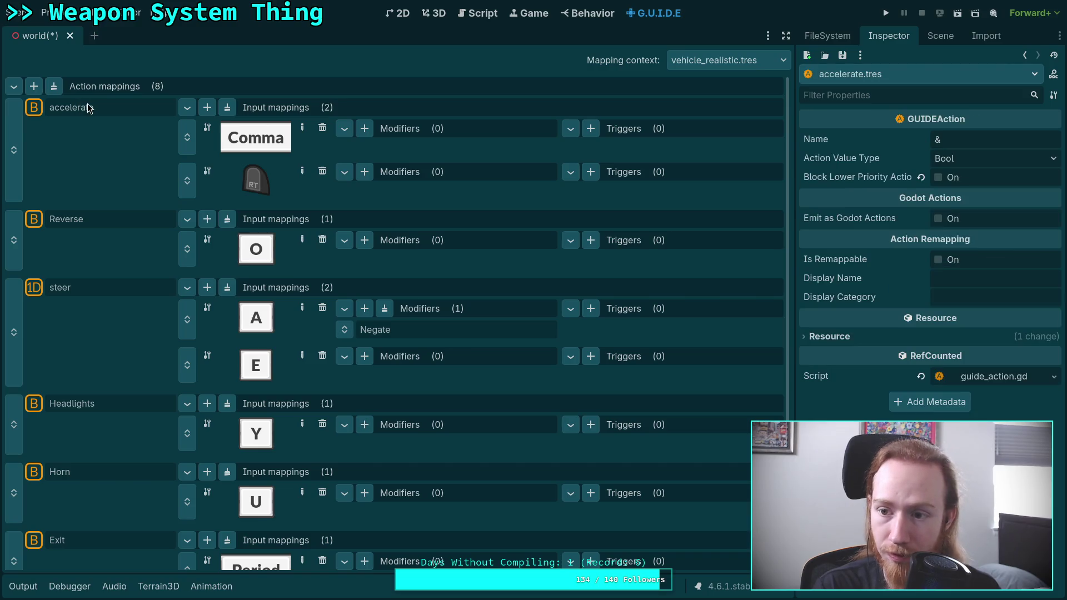
{"action": "left_click", "coordinate": [258, 184]}
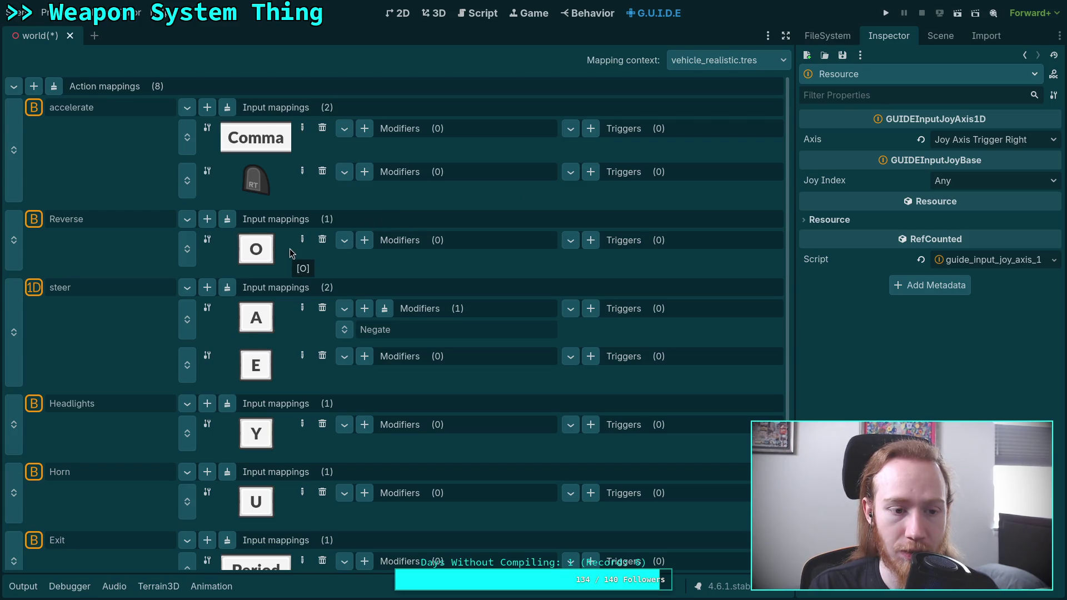
{"action": "left_click", "coordinate": [207, 220]}
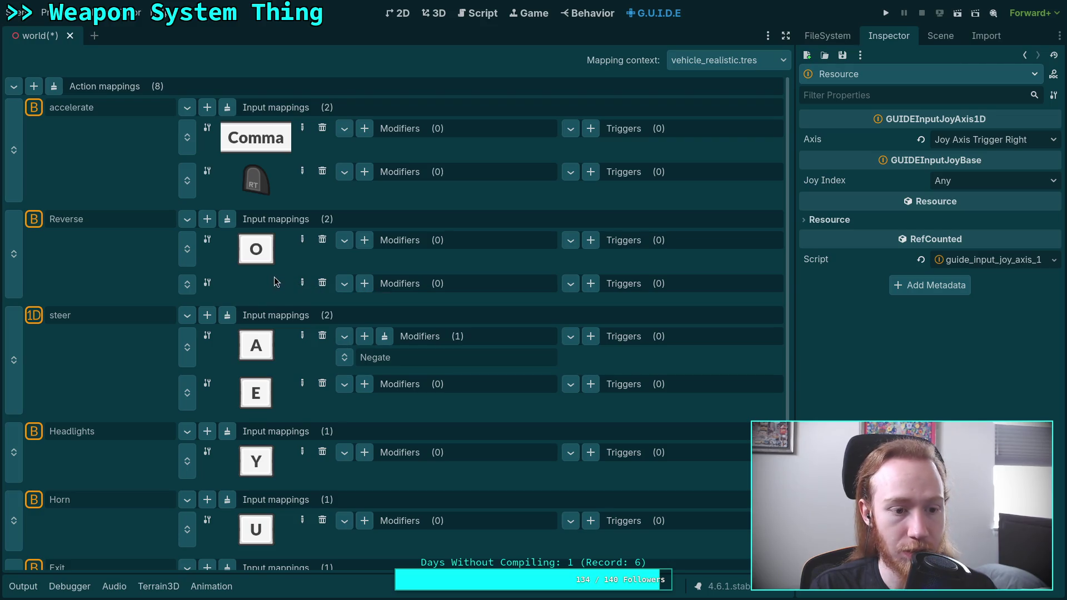
- Add an empty second input mapping to Horn
{"action": "scroll", "coordinate": [275, 282], "scroll_direction": "down", "scroll_amount": 5}
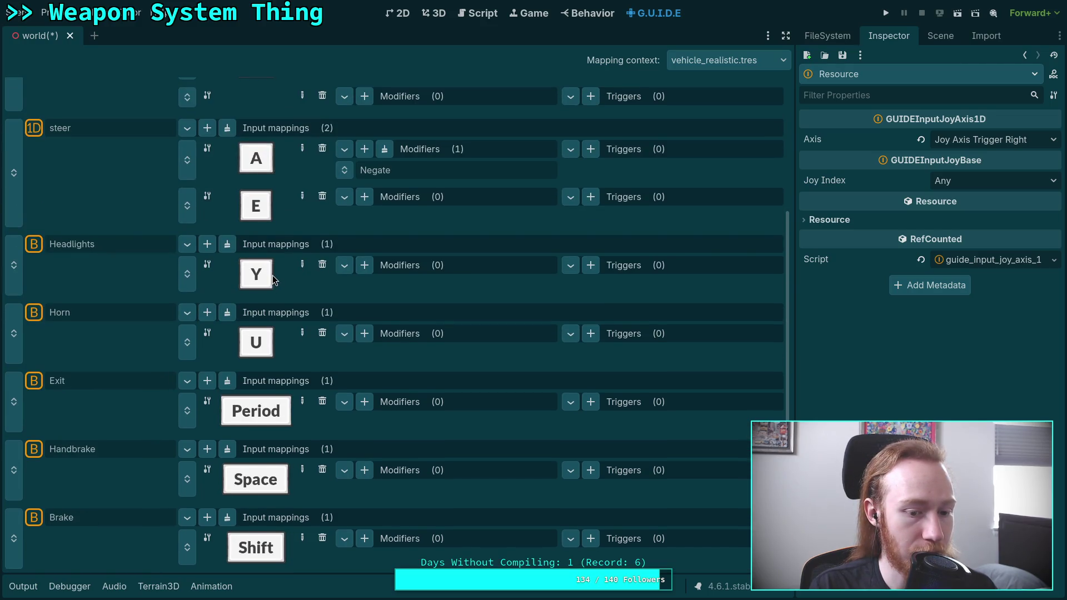
{"action": "scroll", "coordinate": [272, 281], "scroll_direction": "up", "scroll_amount": 5}
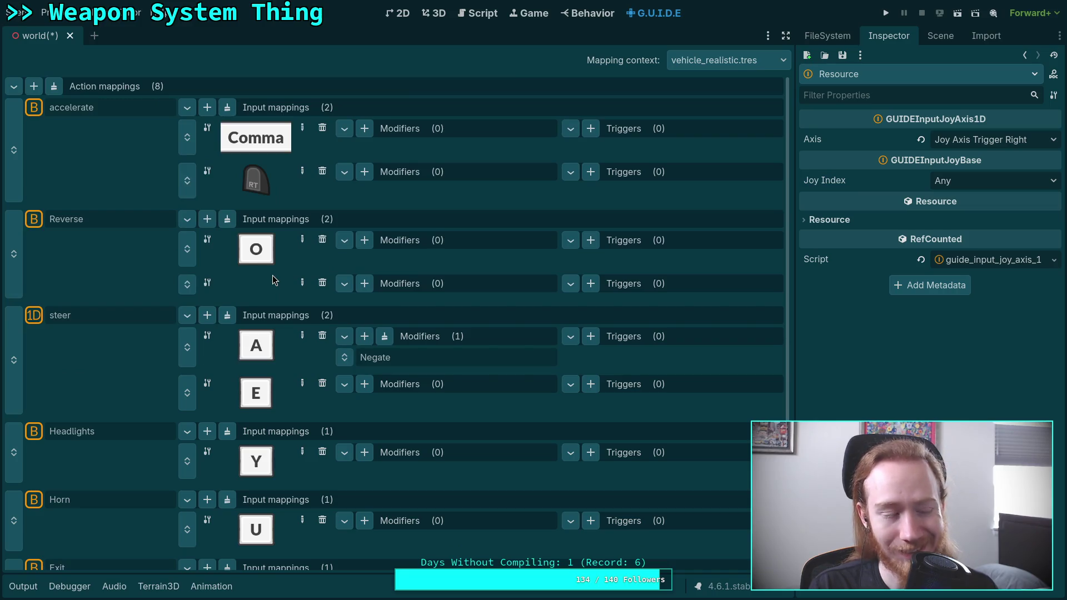
{"action": "scroll", "coordinate": [272, 276], "scroll_direction": "down", "scroll_amount": 5}
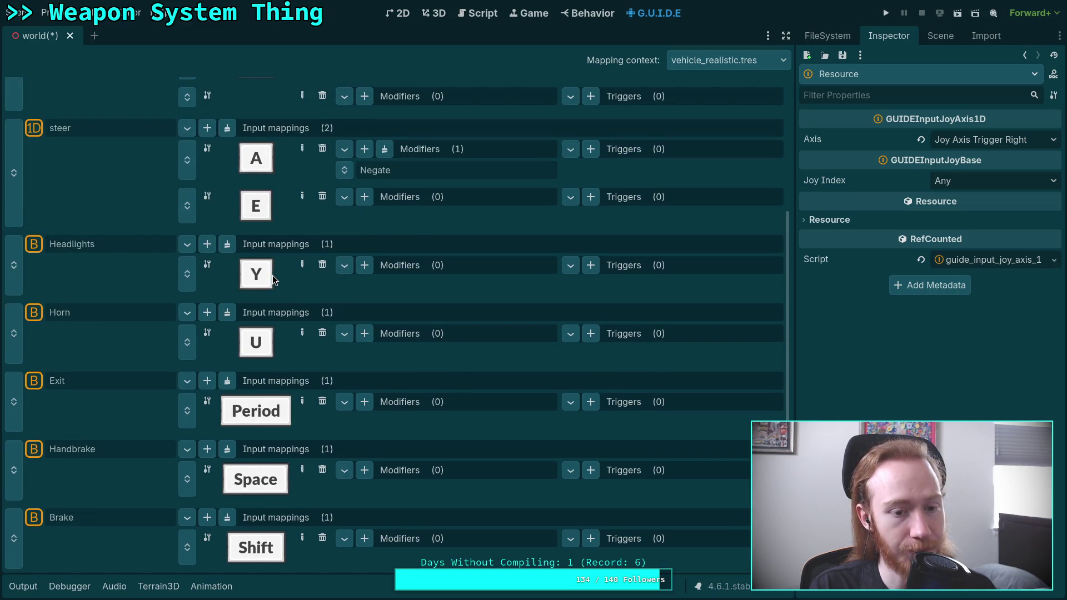
{"action": "left_click", "coordinate": [207, 312]}
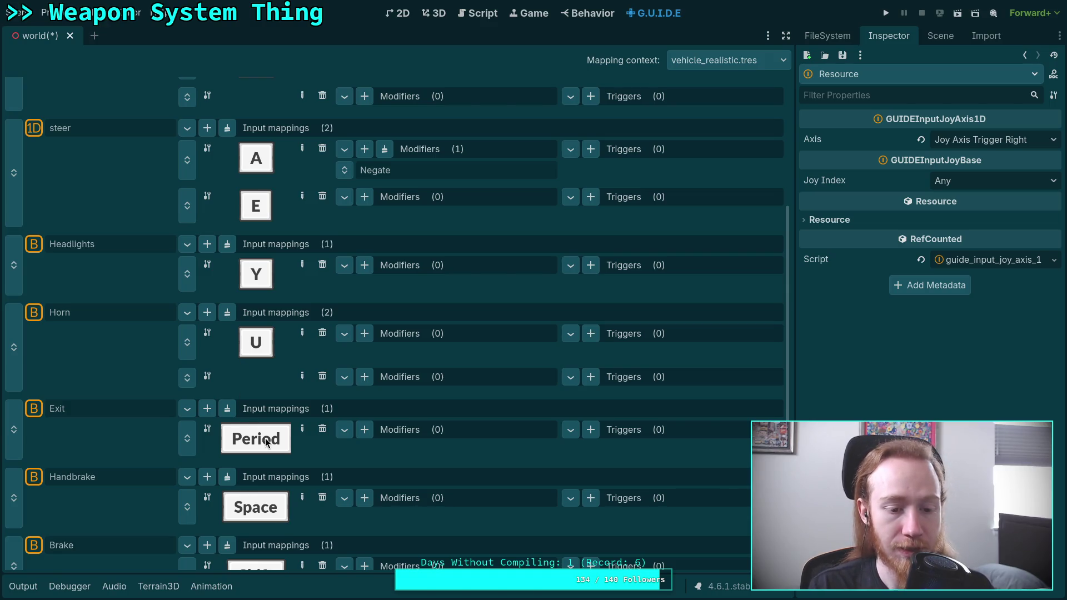
- Add a mapping to Exit and bind it to gamepad button A
{"action": "scroll", "coordinate": [261, 439], "scroll_direction": "down", "scroll_amount": 1}
{"action": "left_click", "coordinate": [207, 380]}
{"action": "left_click", "coordinate": [303, 446]}
{"action": "left_click", "coordinate": [260, 172]}
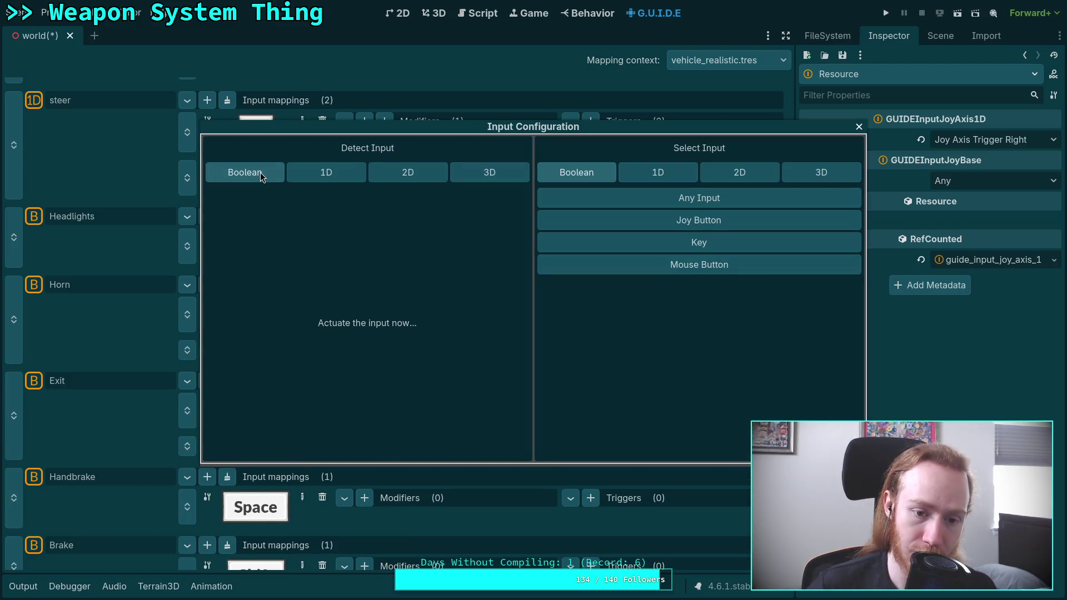
{"action": "left_click", "coordinate": [366, 448]}
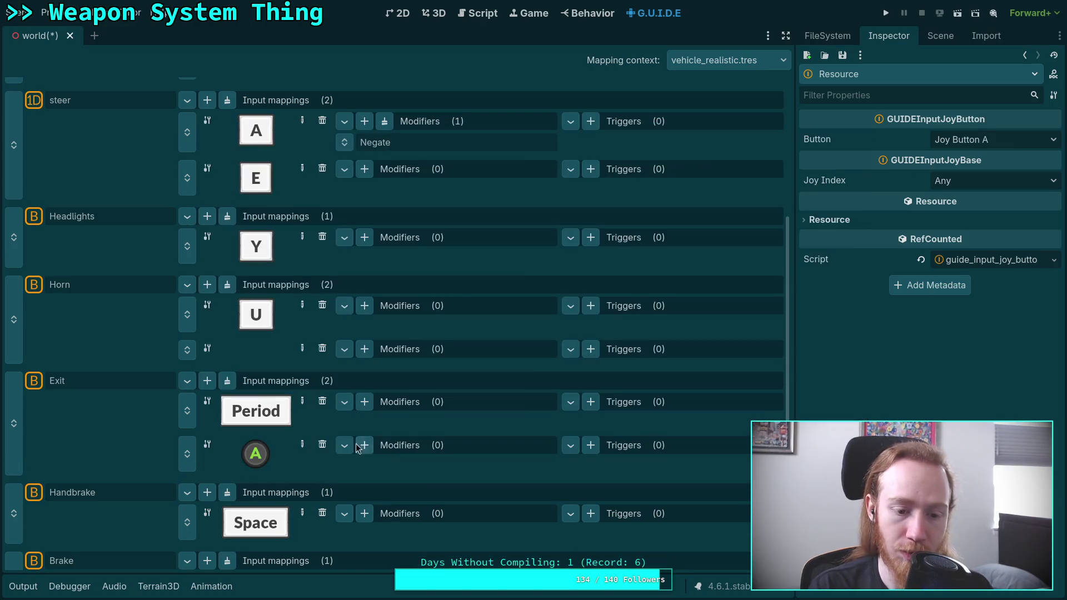
- Add an empty second input mapping to Headlights
{"action": "scroll", "coordinate": [291, 441], "scroll_direction": "down", "scroll_amount": 1}
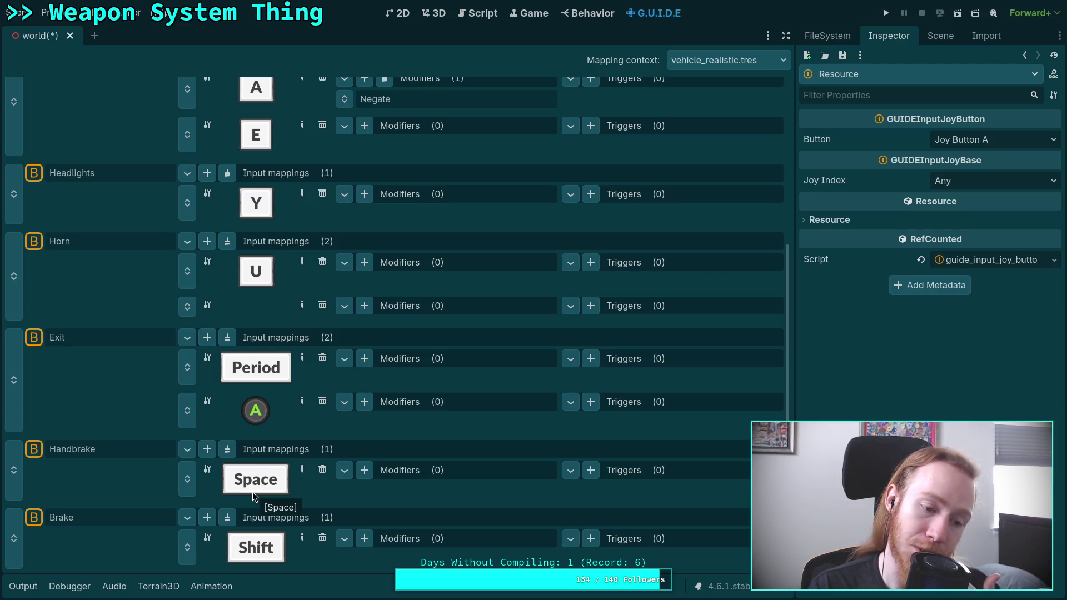
{"action": "scroll", "coordinate": [252, 492], "scroll_direction": "up", "scroll_amount": 5}
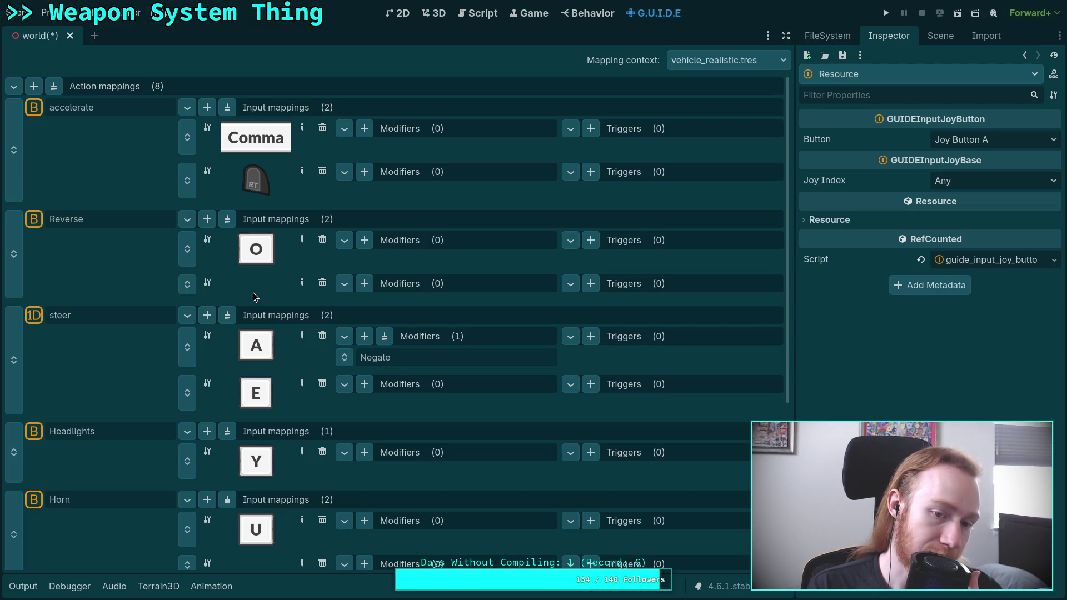
{"action": "scroll", "coordinate": [254, 293], "scroll_direction": "down", "scroll_amount": 5}
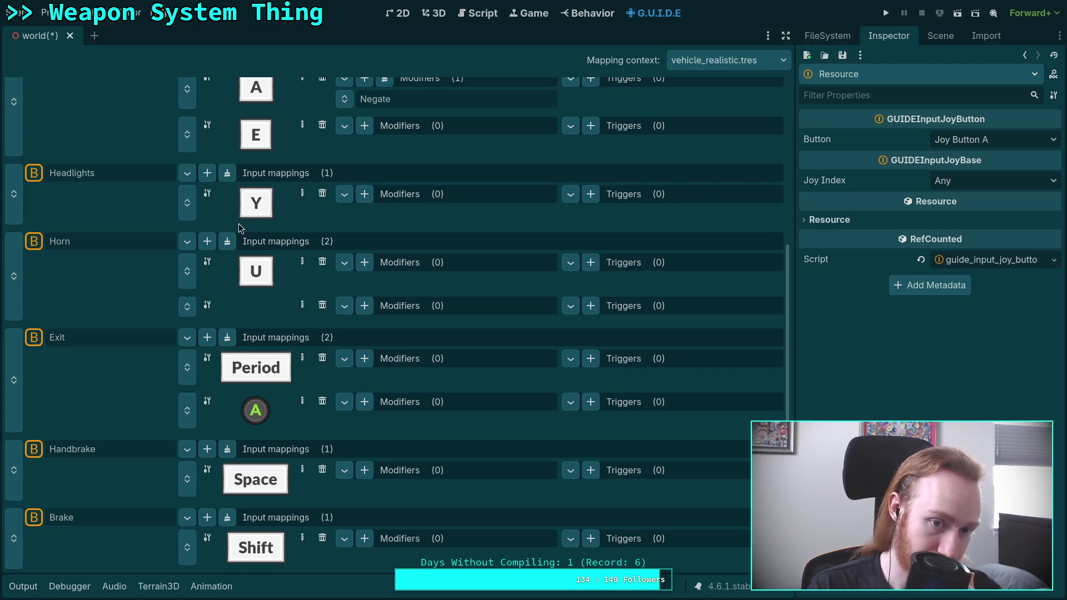
{"action": "left_click", "coordinate": [207, 173]}
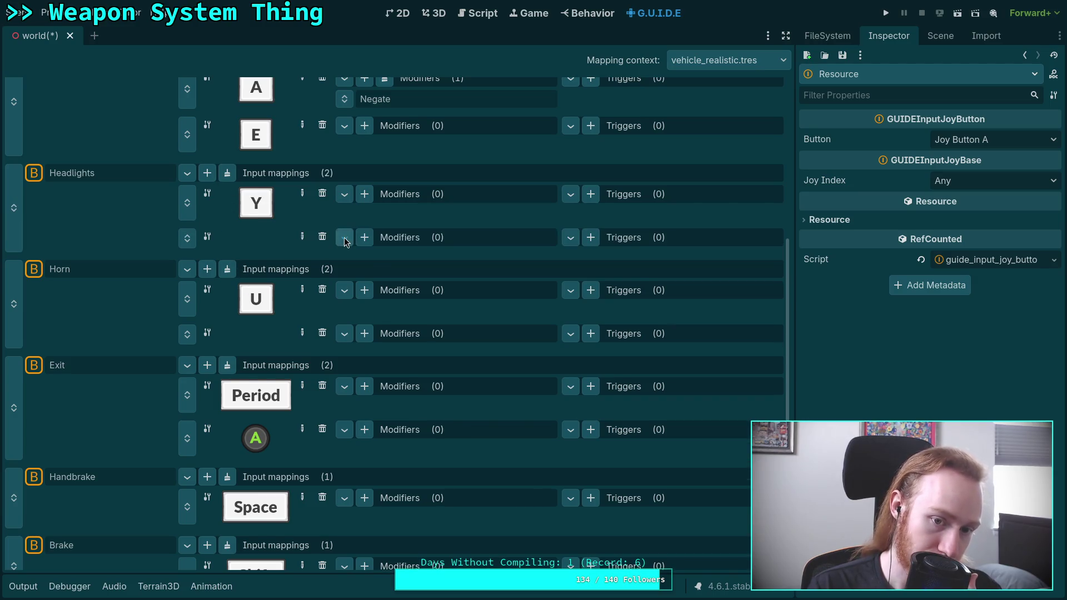
- Bind Headlights' new mapping to the gamepad D-pad Up button
{"action": "left_click", "coordinate": [303, 237]}
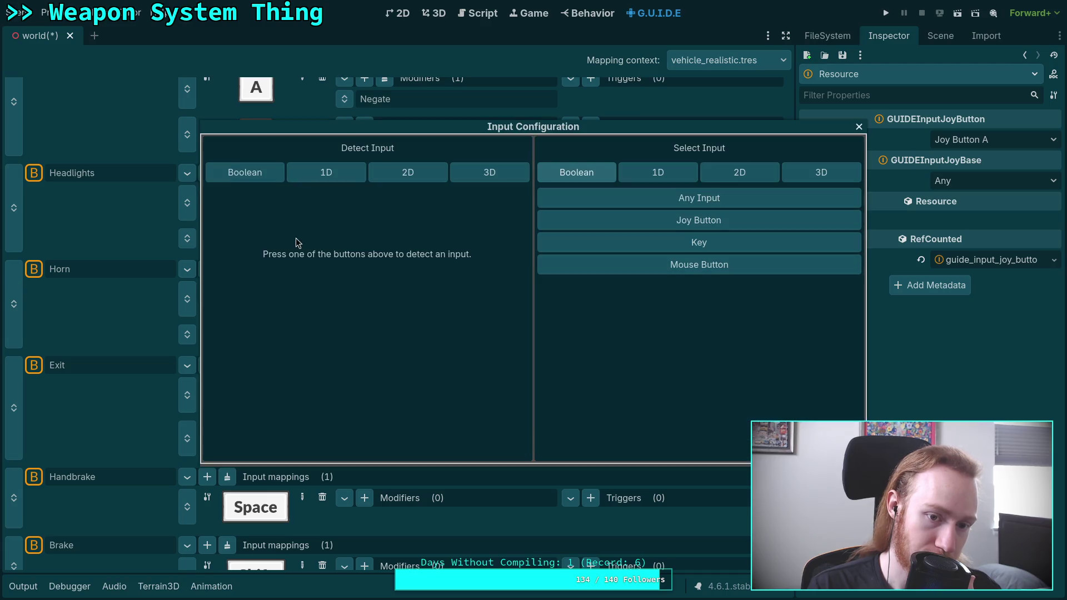
{"action": "left_click", "coordinate": [257, 174]}
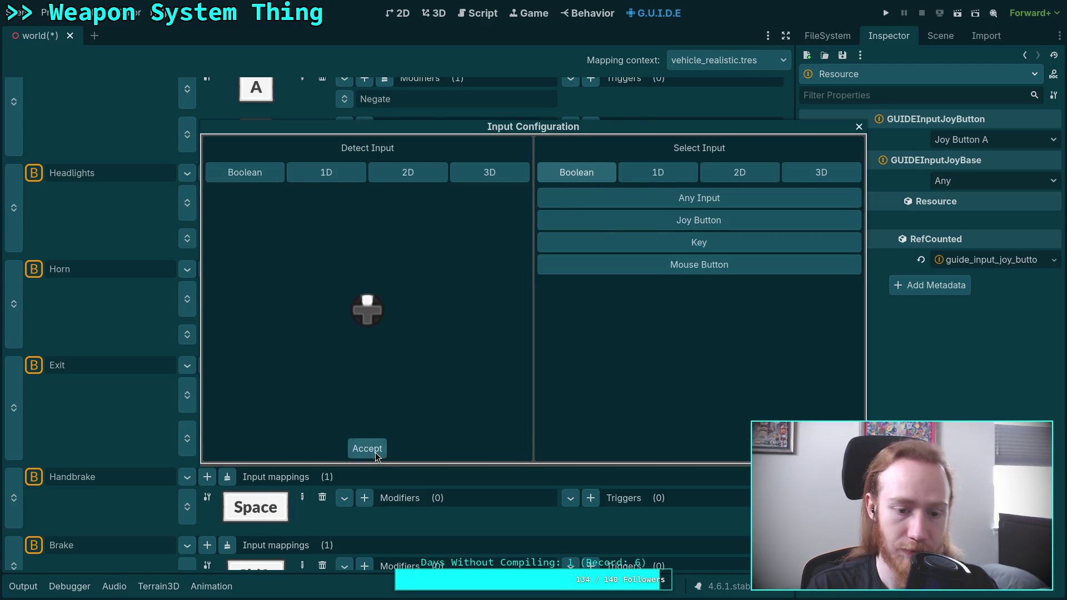
{"action": "left_click", "coordinate": [374, 450]}
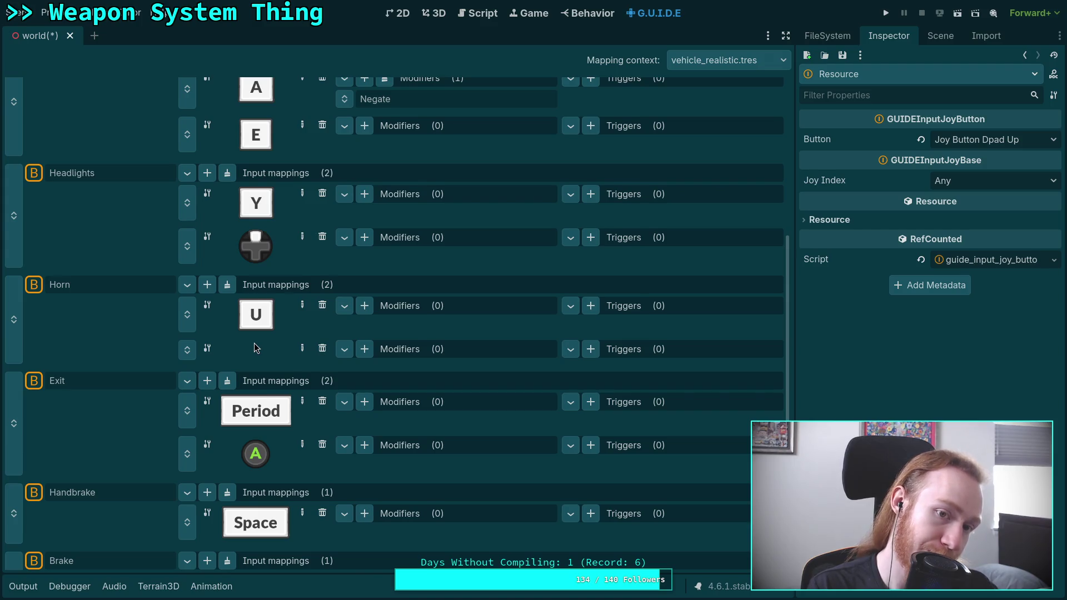
- Add a third mapping to steer bound to the left stick's horizontal axis (1D)
{"action": "scroll", "coordinate": [256, 347], "scroll_direction": "up", "scroll_amount": 5}
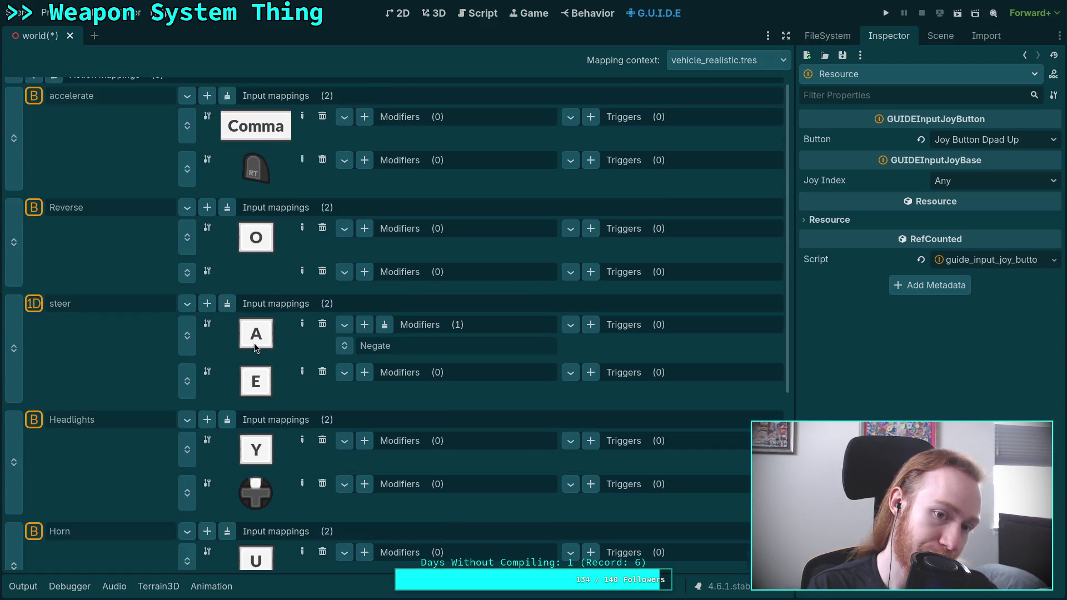
{"action": "left_click", "coordinate": [208, 303]}
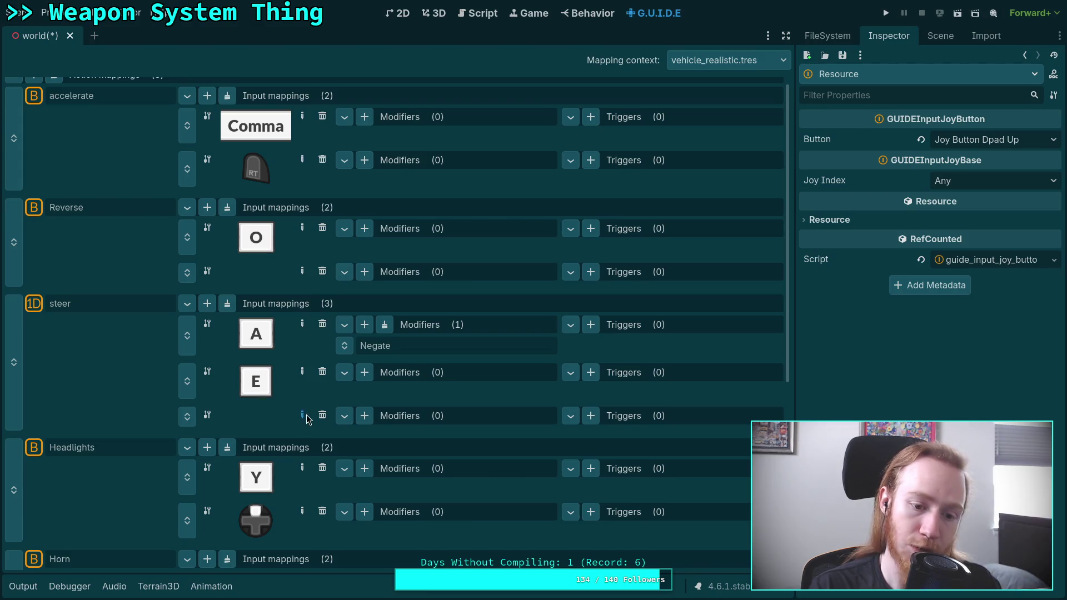
{"action": "left_click", "coordinate": [305, 417]}
{"action": "left_click", "coordinate": [320, 167]}
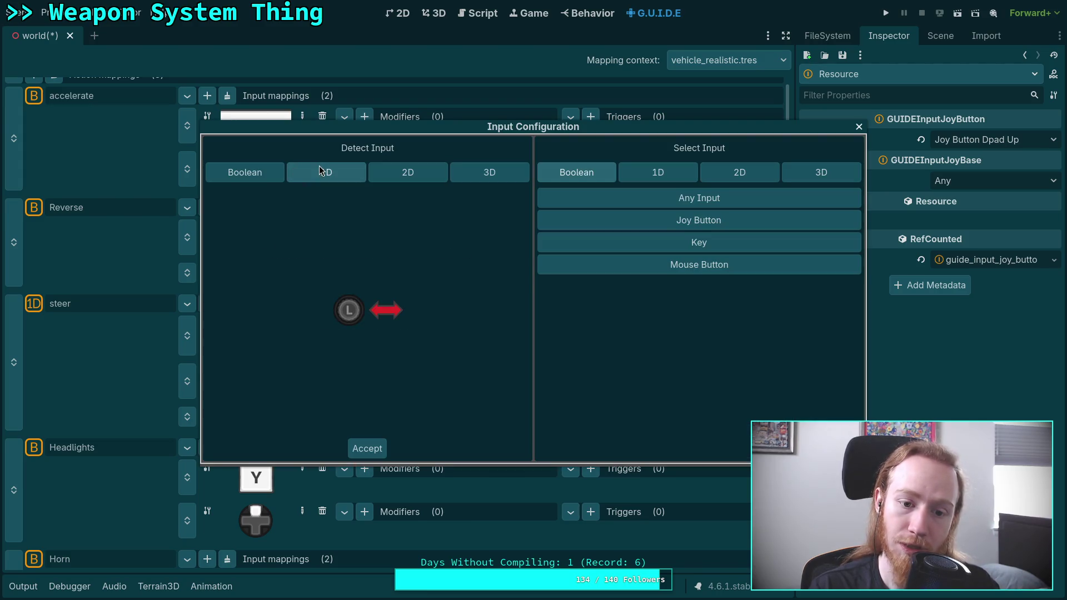
{"action": "left_click", "coordinate": [376, 452]}
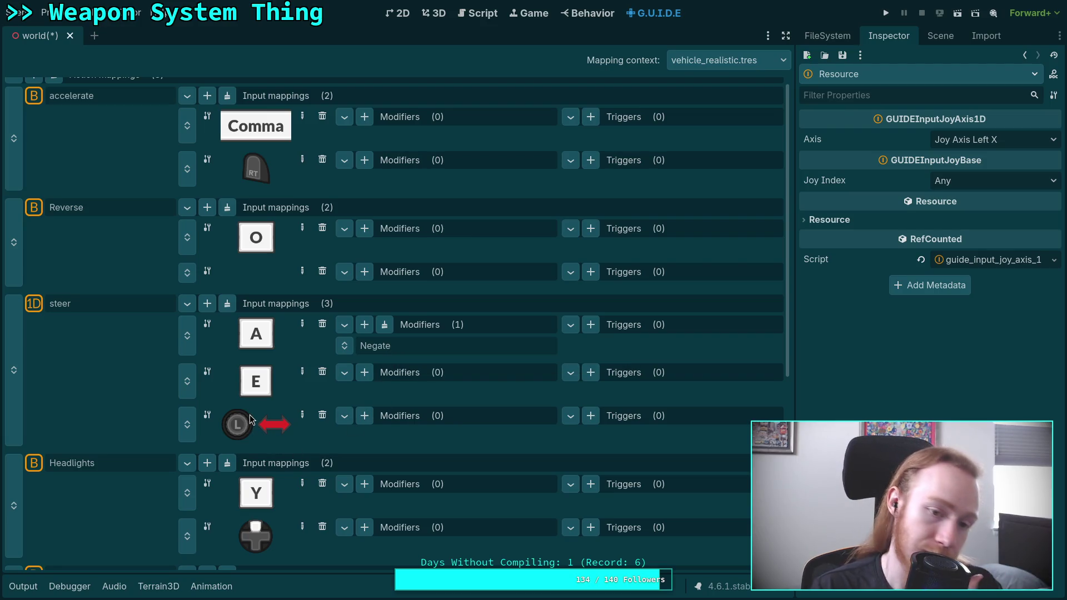
{"action": "scroll", "coordinate": [266, 399], "scroll_direction": "up", "scroll_amount": 1}
{"action": "scroll", "coordinate": [272, 391], "scroll_direction": "down", "scroll_amount": 5}
{"action": "scroll", "coordinate": [272, 387], "scroll_direction": "down", "scroll_amount": 4}
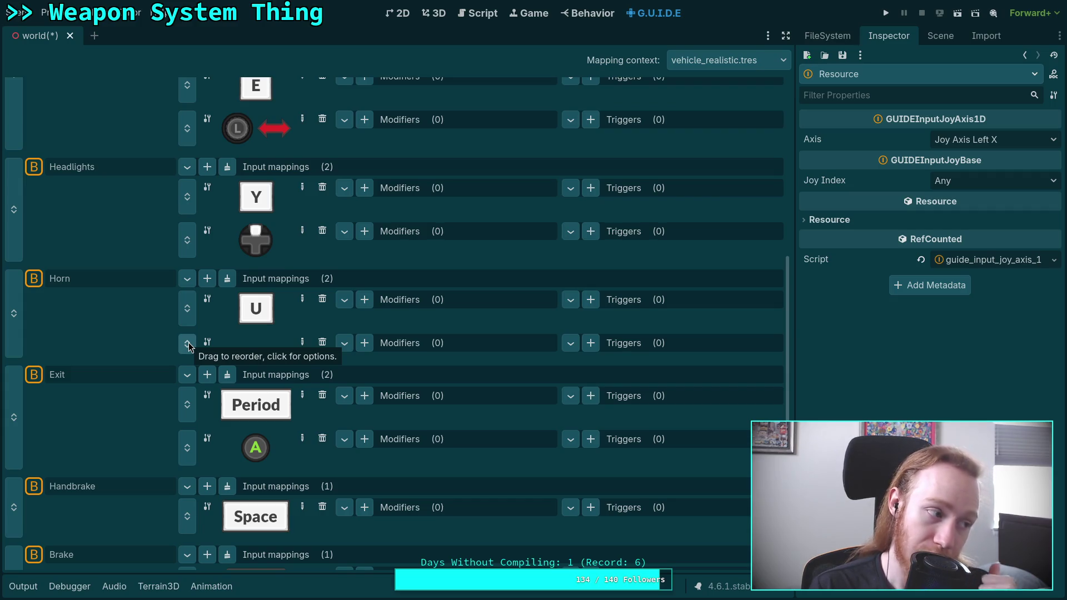
{"action": "scroll", "coordinate": [189, 347], "scroll_direction": "down", "scroll_amount": 1}
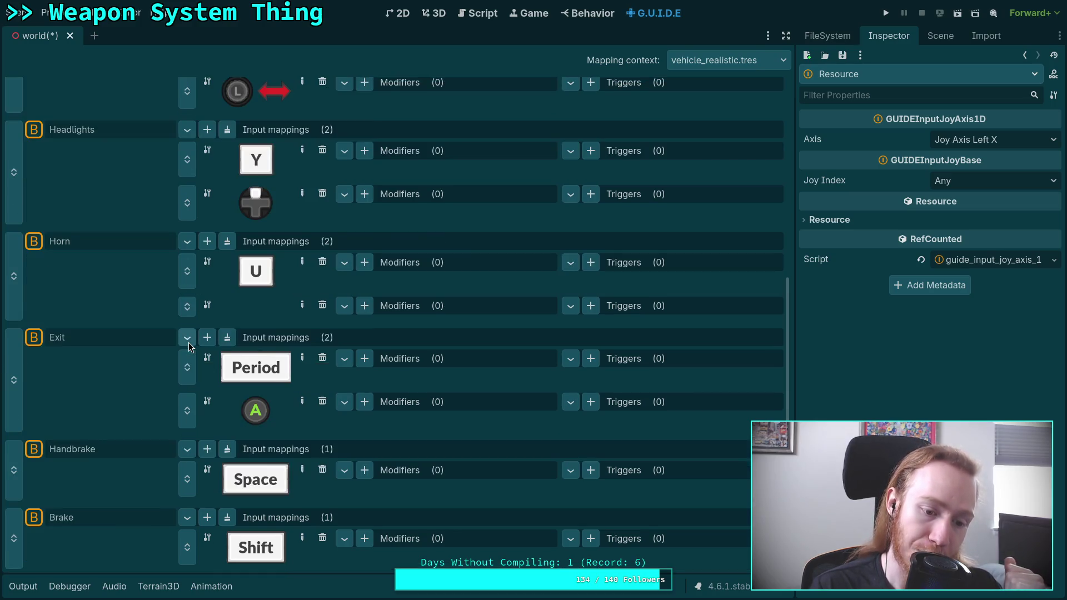
{"action": "scroll", "coordinate": [189, 347], "scroll_direction": "up", "scroll_amount": 2}
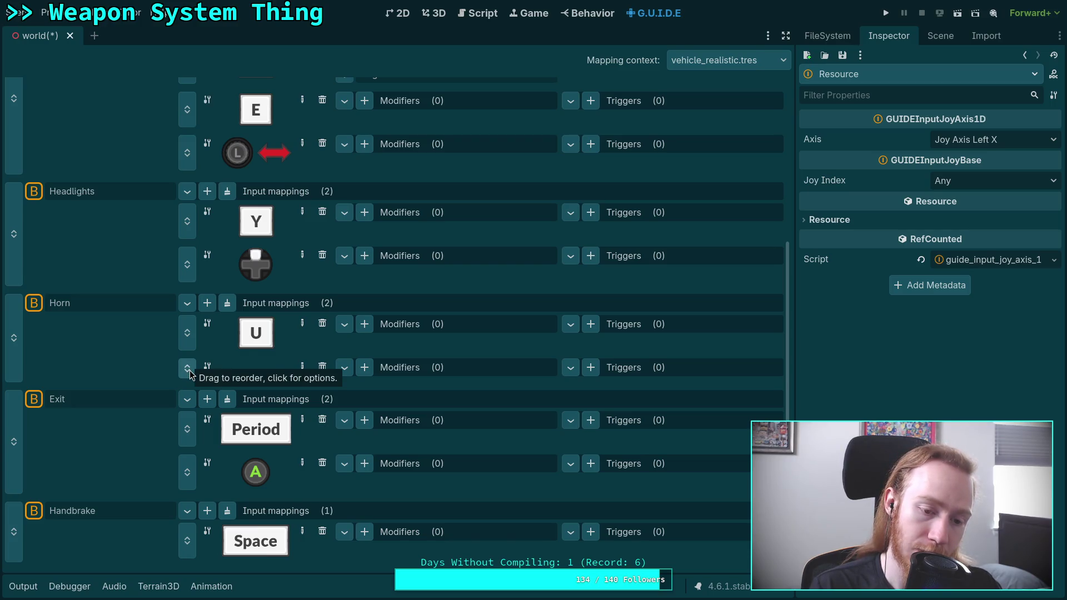
{"action": "scroll", "coordinate": [259, 379], "scroll_direction": "down", "scroll_amount": 2}
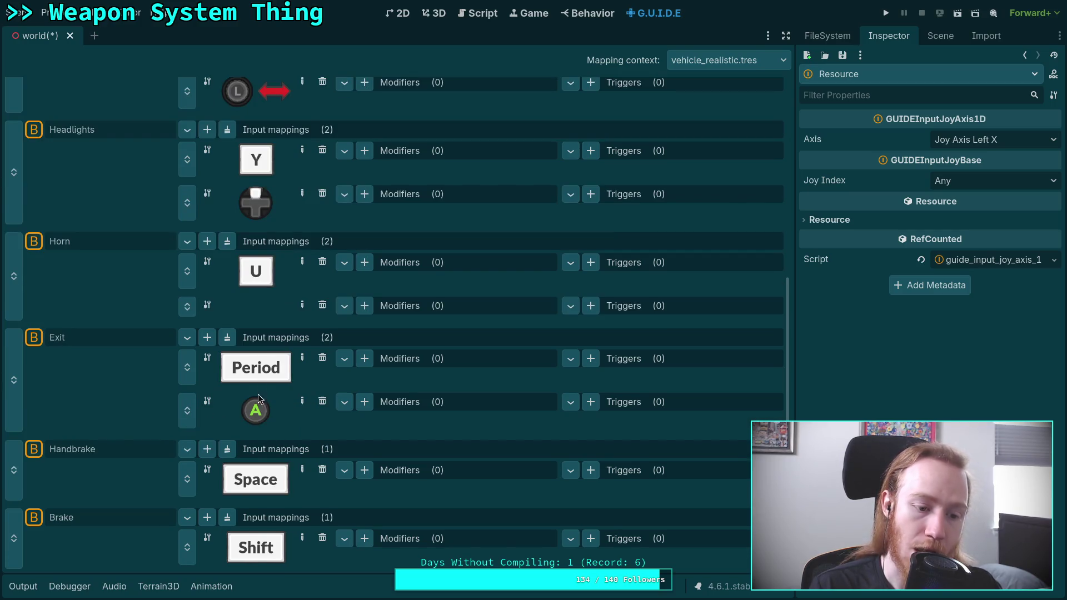
{"action": "scroll", "coordinate": [263, 435], "scroll_direction": "up", "scroll_amount": 10}
{"action": "scroll", "coordinate": [265, 438], "scroll_direction": "down", "scroll_amount": 10}
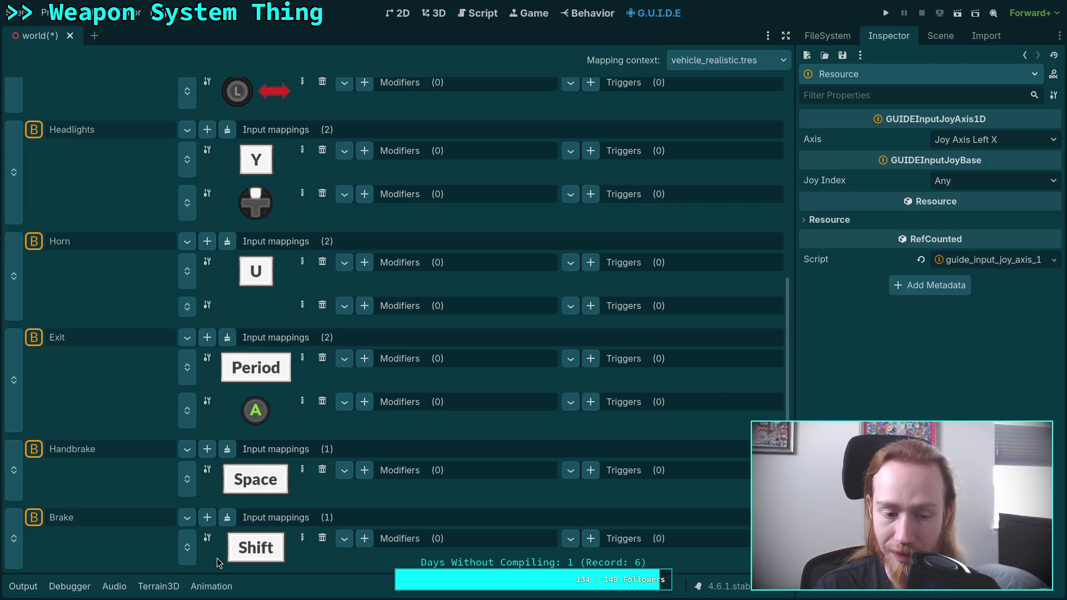
- Add a second mapping to Brake bound to the gamepad LB button
{"action": "left_click", "coordinate": [208, 518]}
{"action": "scroll", "coordinate": [209, 522], "scroll_direction": "down", "scroll_amount": 1}
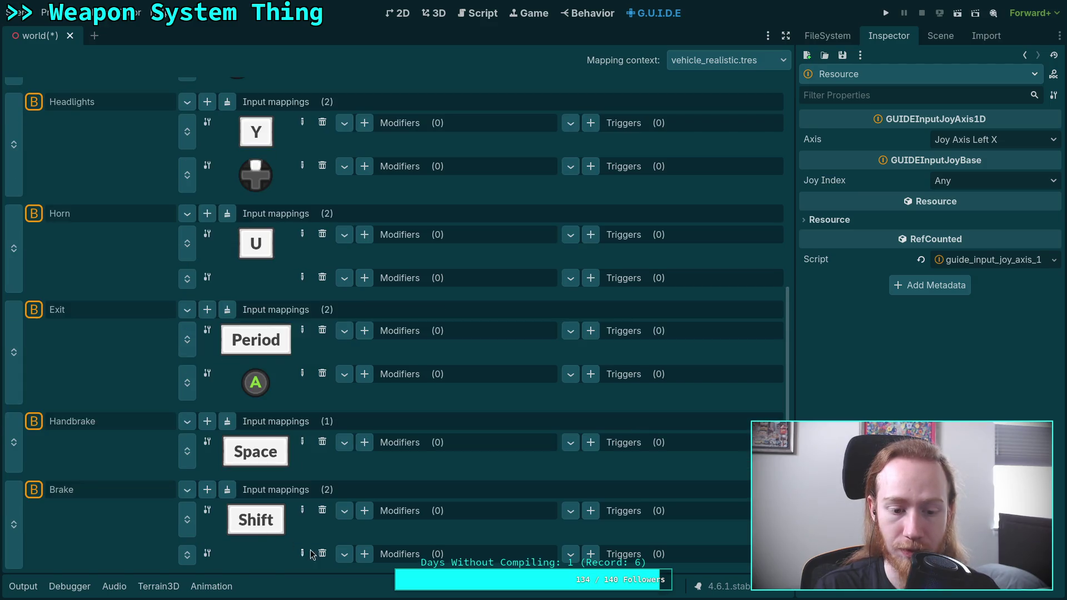
{"action": "left_click", "coordinate": [302, 554]}
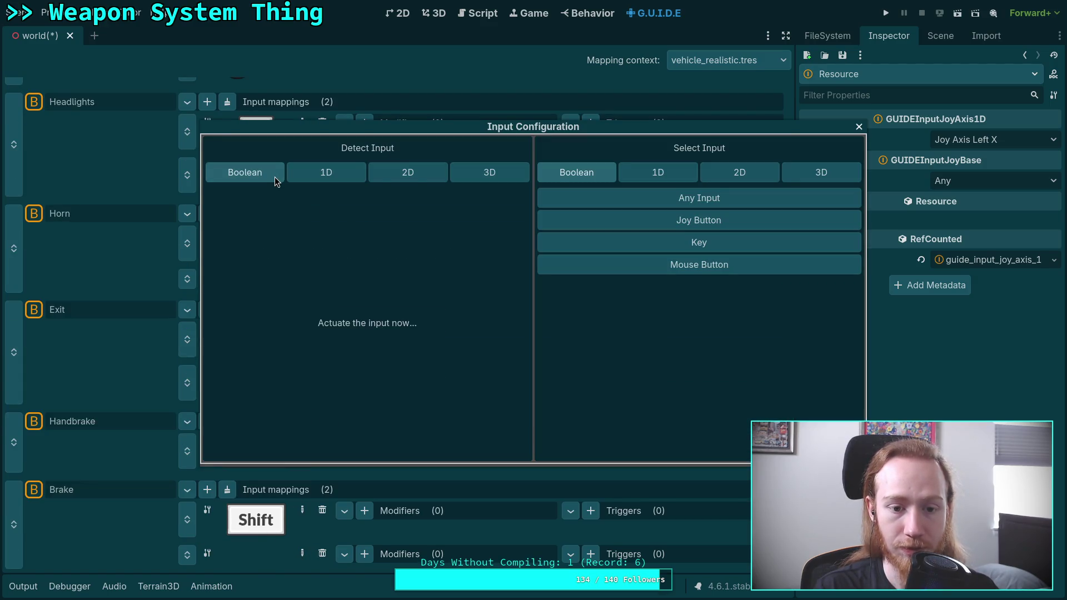
{"action": "left_click", "coordinate": [366, 449]}
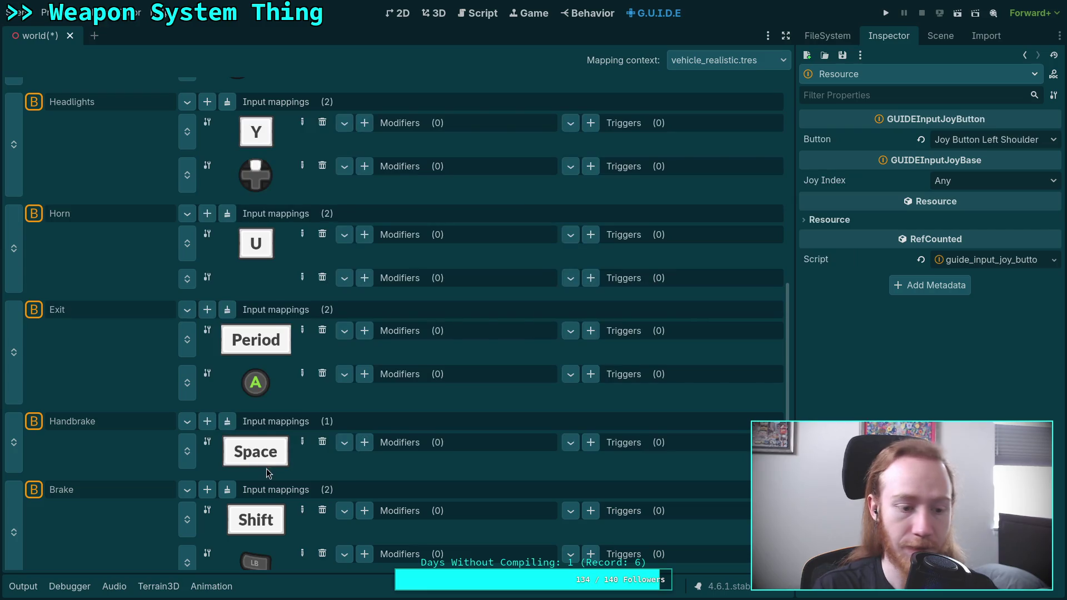
- Add a second mapping to Handbrake and detect a Boolean gamepad input (RB) for it
{"action": "left_click", "coordinate": [187, 425]}
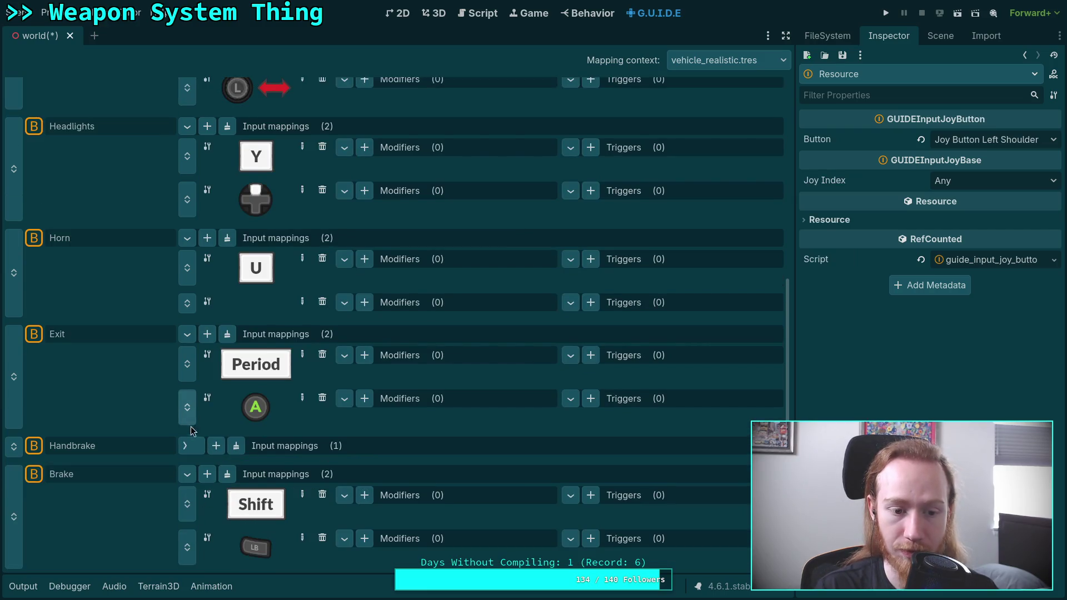
{"action": "left_click", "coordinate": [188, 446]}
{"action": "left_click", "coordinate": [207, 445]}
{"action": "left_click", "coordinate": [302, 510]}
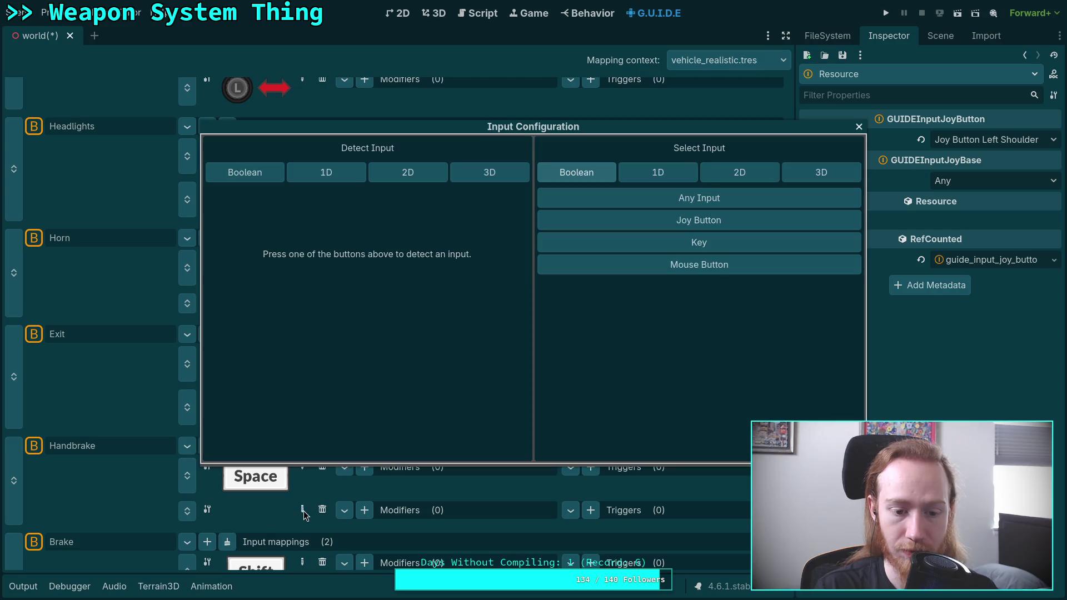
{"action": "left_click", "coordinate": [237, 173]}
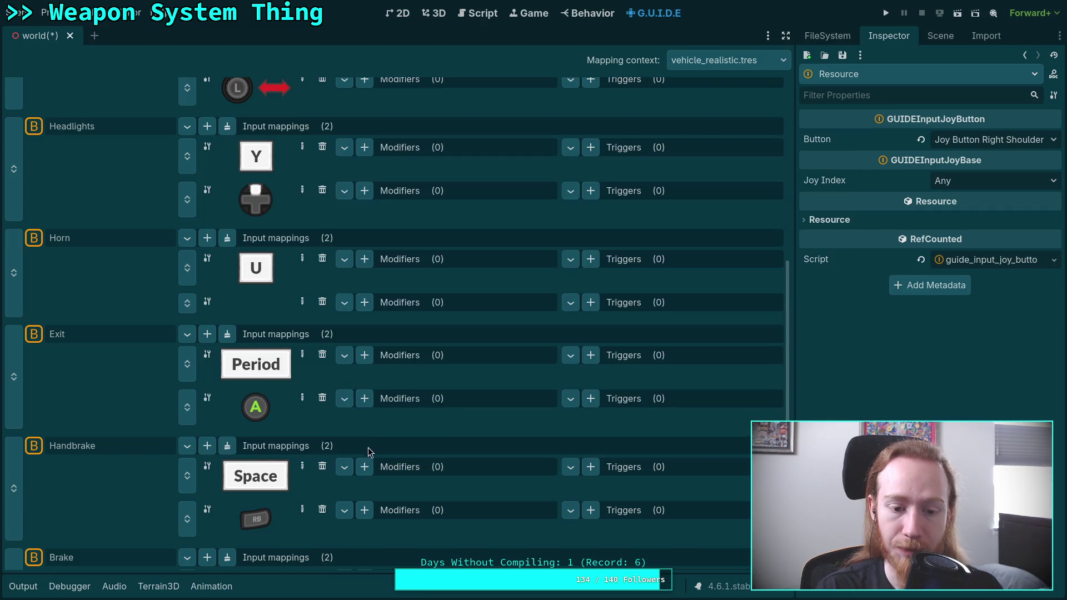
{"action": "scroll", "coordinate": [259, 452], "scroll_direction": "down", "scroll_amount": 2}
{"action": "scroll", "coordinate": [259, 452], "scroll_direction": "up", "scroll_amount": 6}
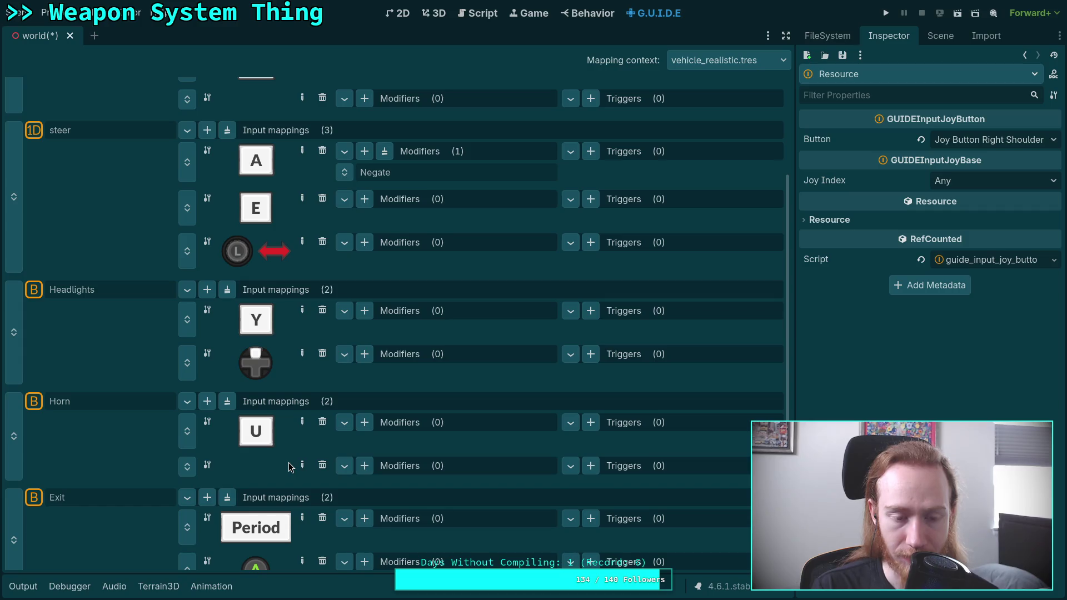
{"action": "scroll", "coordinate": [289, 466], "scroll_direction": "down", "scroll_amount": 3}
{"action": "scroll", "coordinate": [289, 466], "scroll_direction": "up", "scroll_amount": 7}
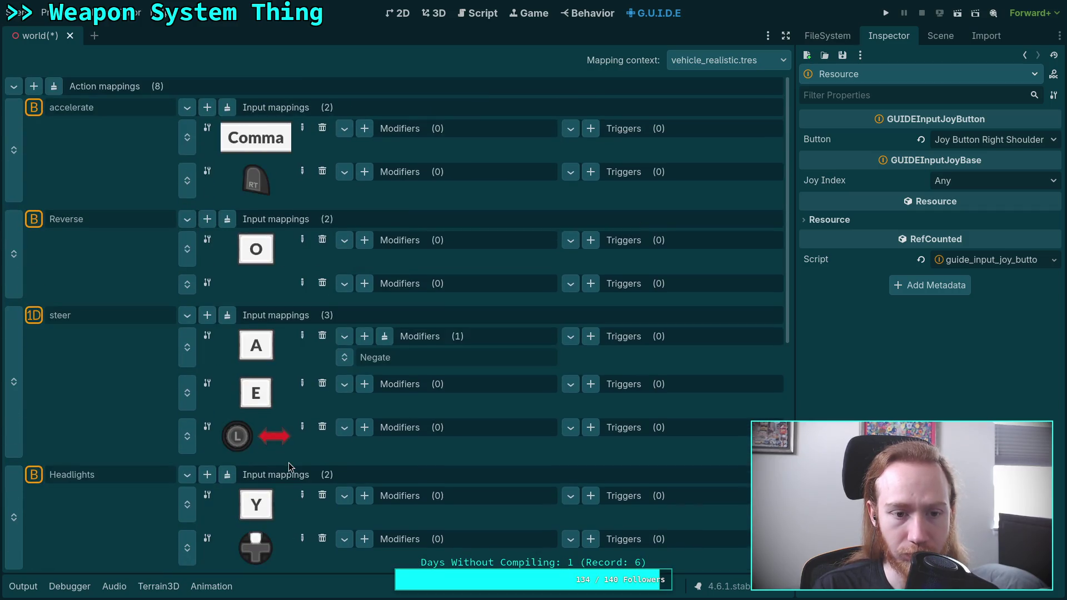
{"action": "scroll", "coordinate": [288, 462], "scroll_direction": "down", "scroll_amount": 9}
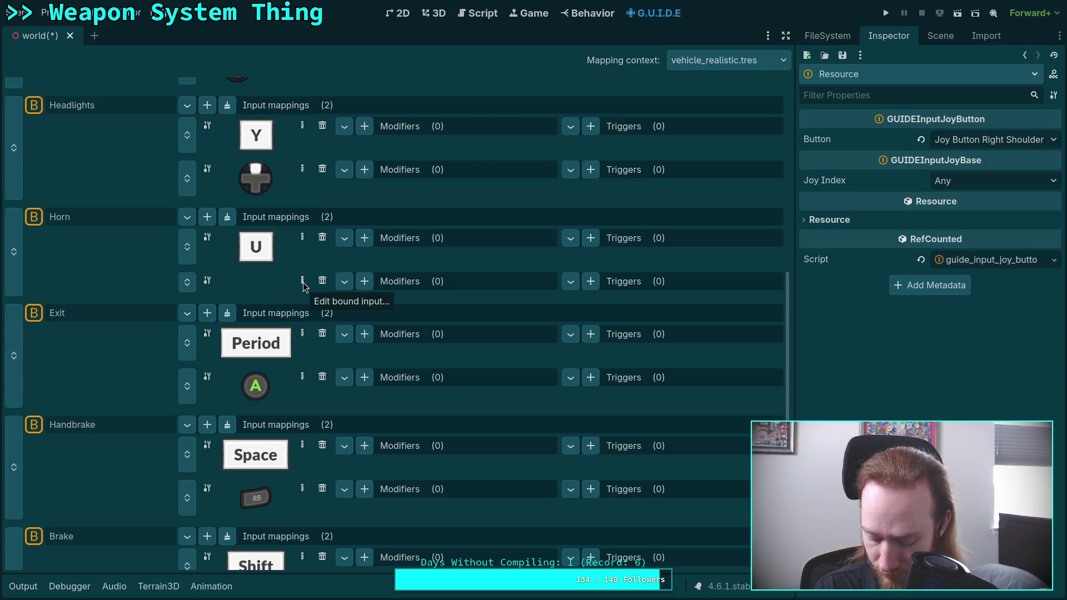
- Bind Horn's empty second mapping to gamepad button B
{"action": "left_click", "coordinate": [302, 282]}
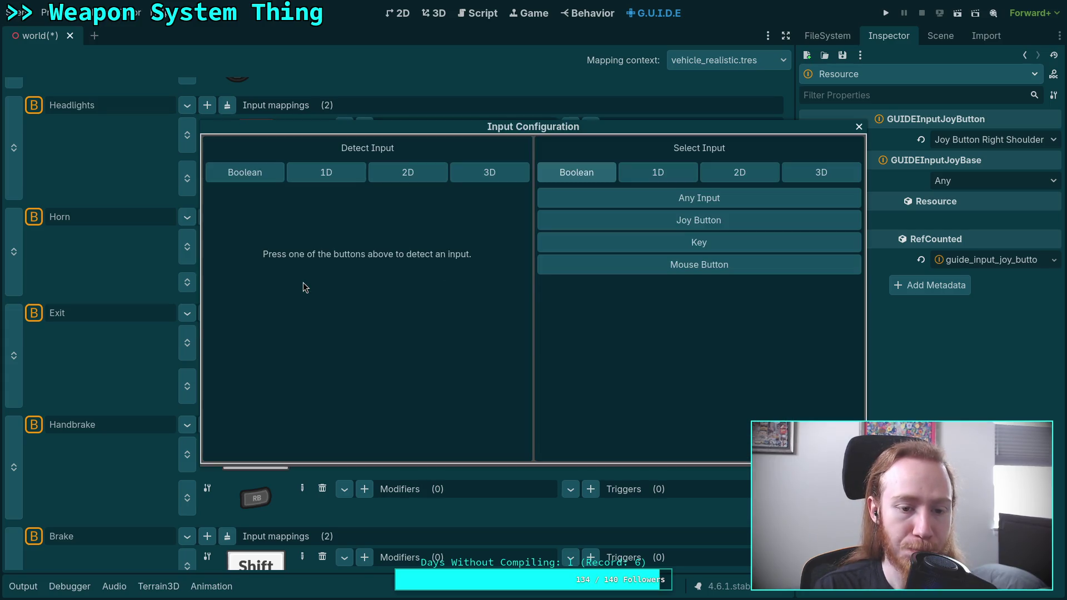
{"action": "left_click", "coordinate": [245, 174]}
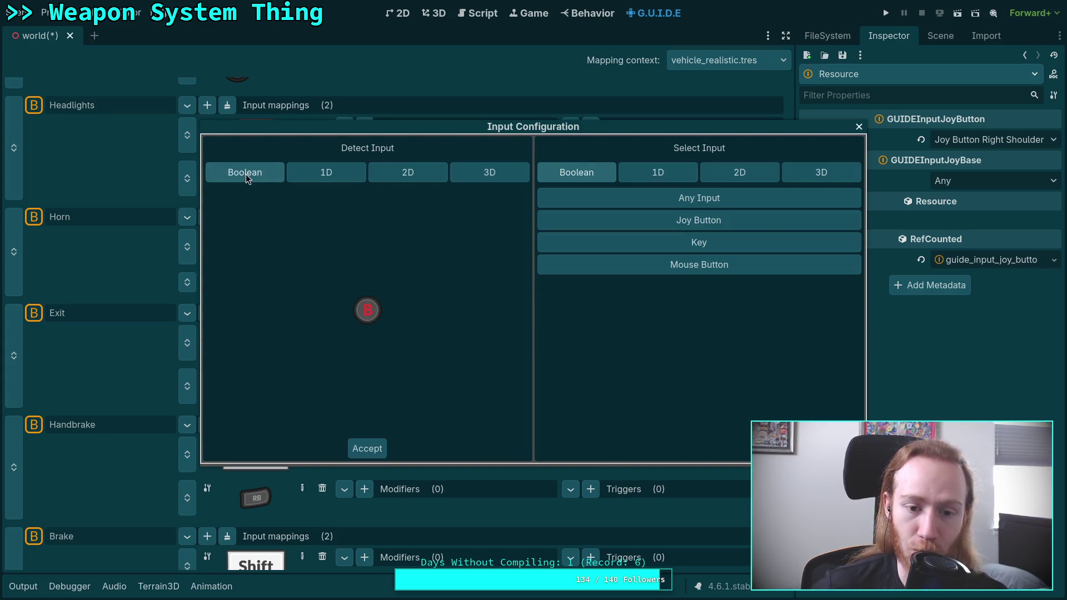
{"action": "left_click", "coordinate": [356, 448]}
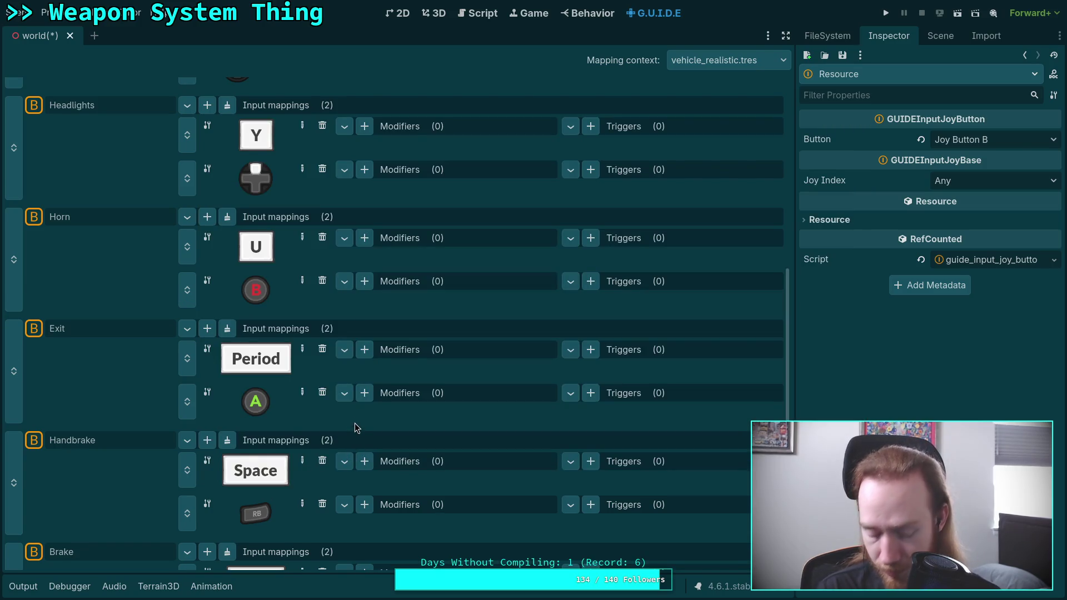
- Detect the gamepad left trigger (LT) for Reverse's empty mapping
{"action": "scroll", "coordinate": [311, 417], "scroll_direction": "up", "scroll_amount": 5}
{"action": "scroll", "coordinate": [275, 397], "scroll_direction": "up", "scroll_amount": 3}
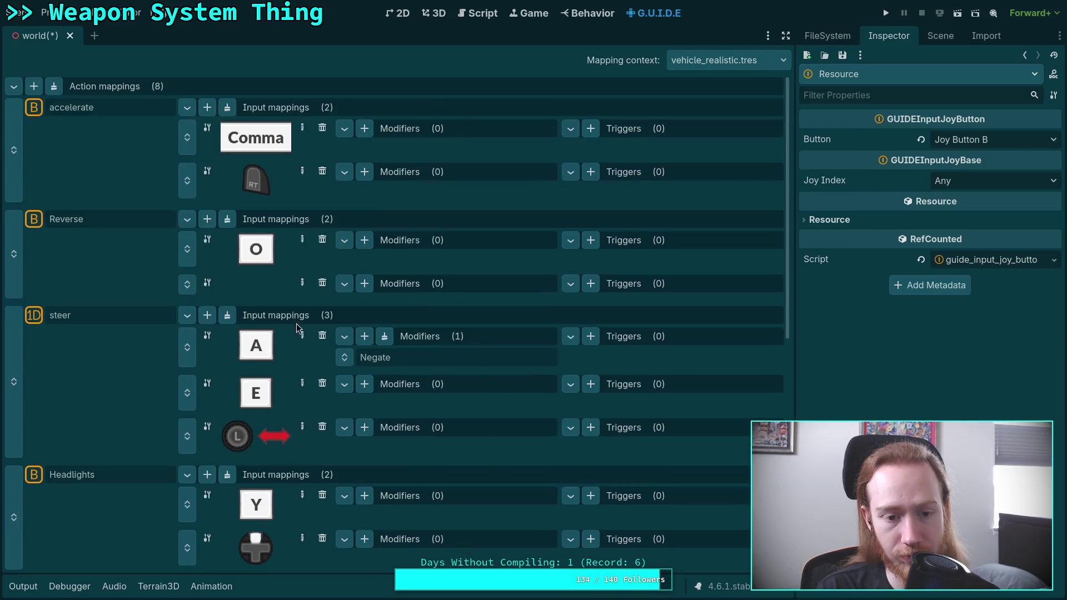
{"action": "left_click", "coordinate": [303, 284]}
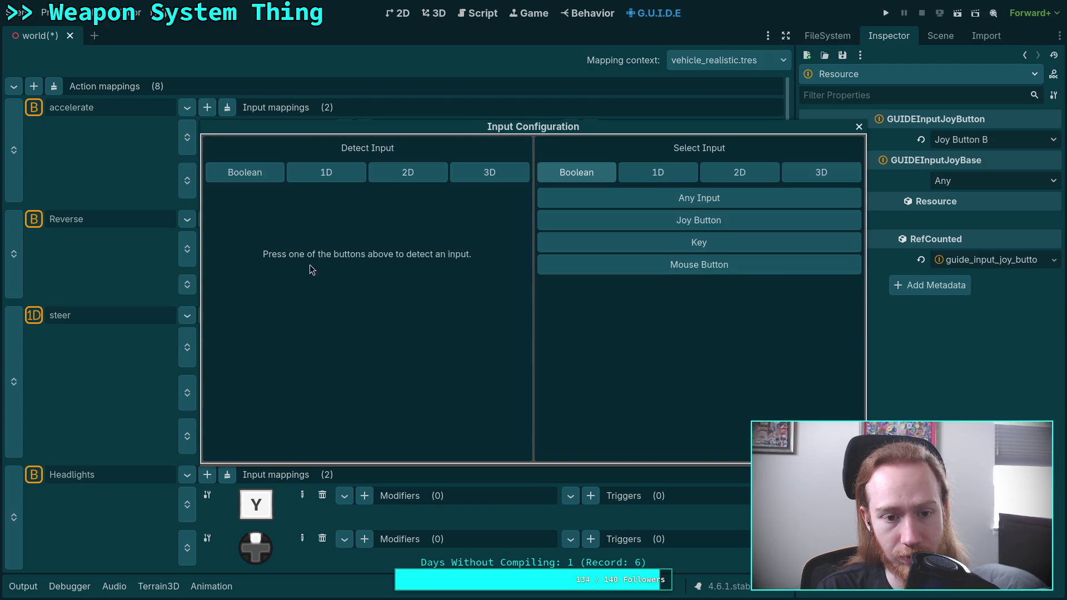
{"action": "left_click", "coordinate": [268, 179]}
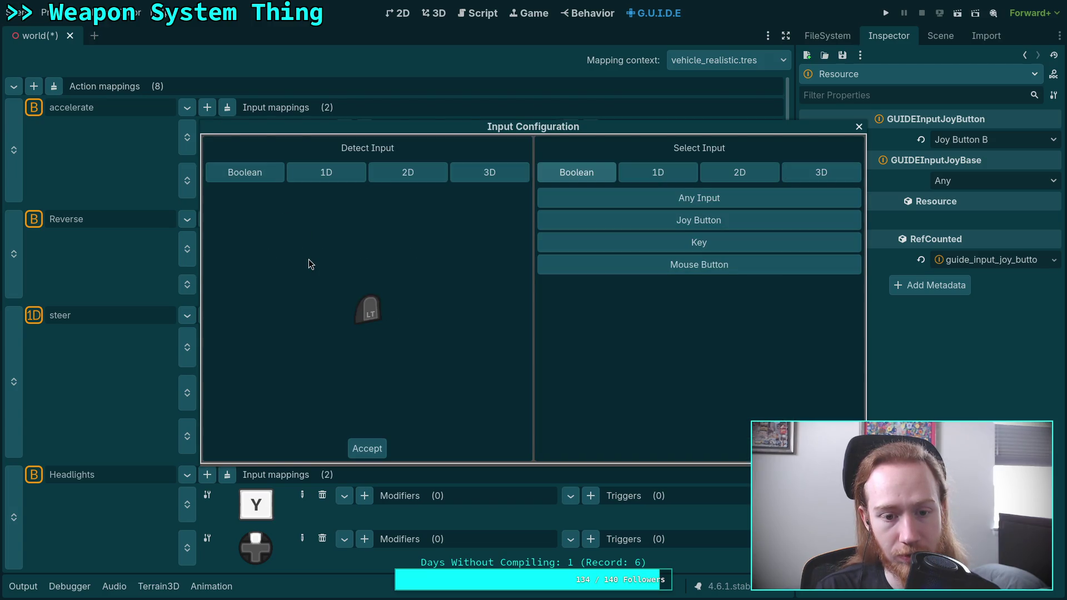
- Map Reverse to the left trigger and add Down triggers to accelerate's RT and Reverse's LT mappings
{"action": "left_click", "coordinate": [371, 448]}
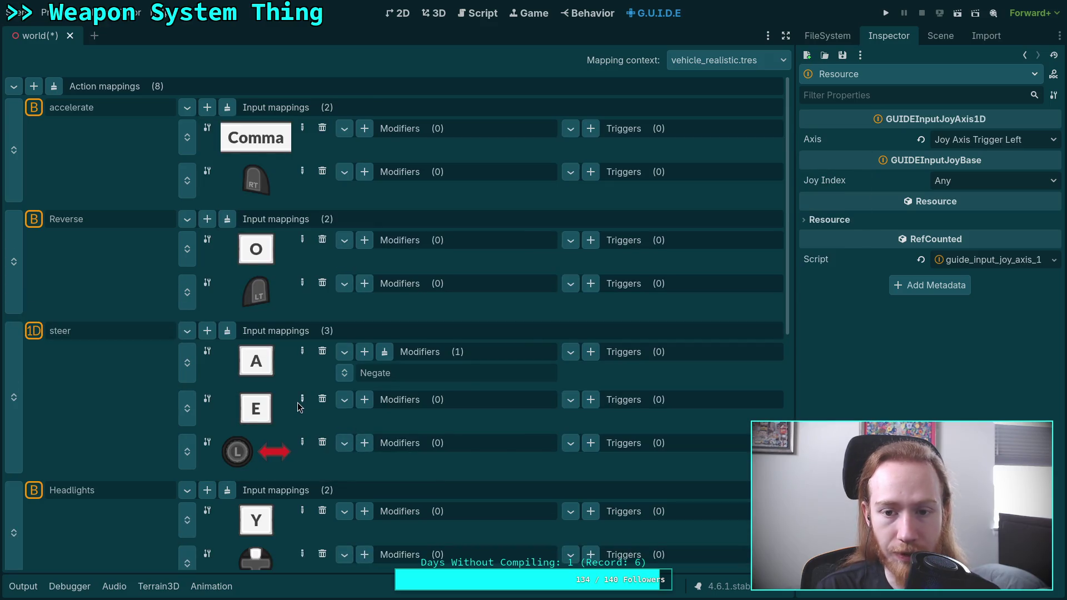
{"action": "left_click", "coordinate": [590, 171]}
{"action": "left_click", "coordinate": [621, 210]}
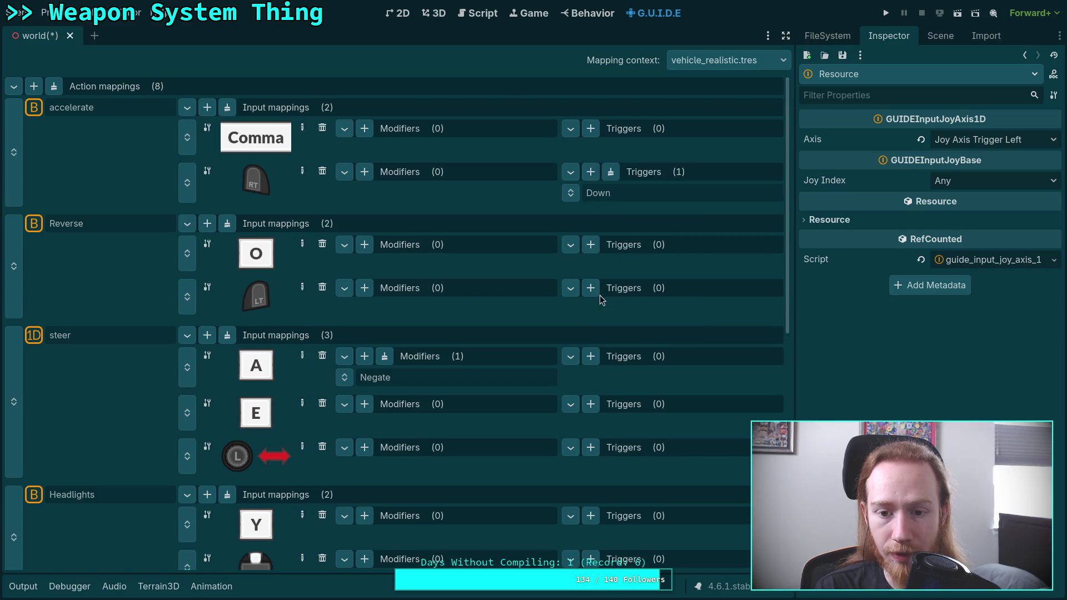
{"action": "left_click", "coordinate": [590, 288]}
{"action": "left_click", "coordinate": [625, 330]}
- Set the Down trigger's actuation threshold to 0.2 in the Inspector
{"action": "left_click", "coordinate": [606, 308]}
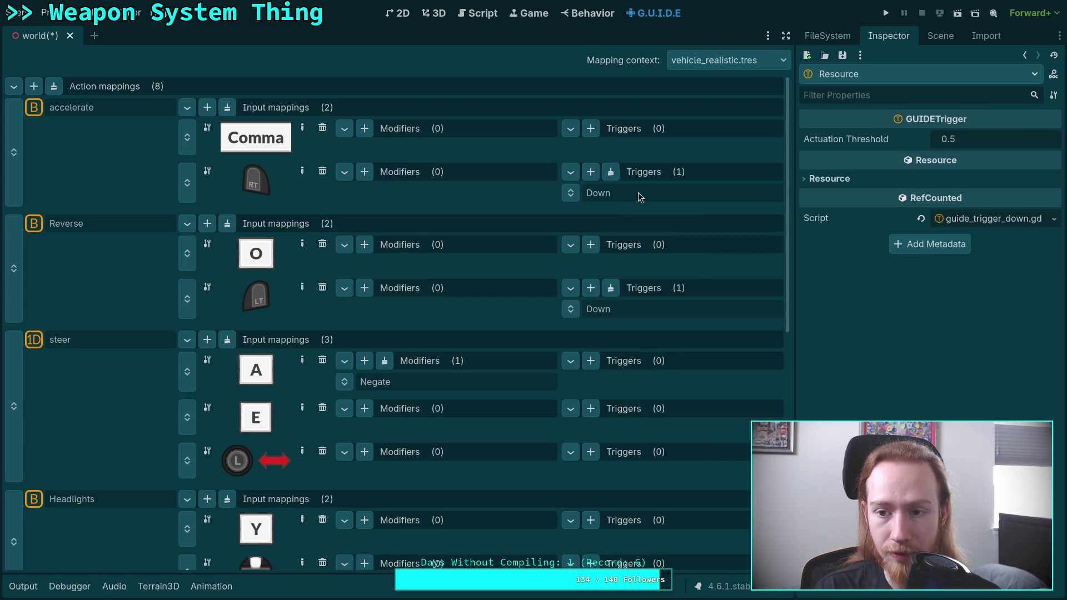
{"action": "left_click", "coordinate": [972, 140]}
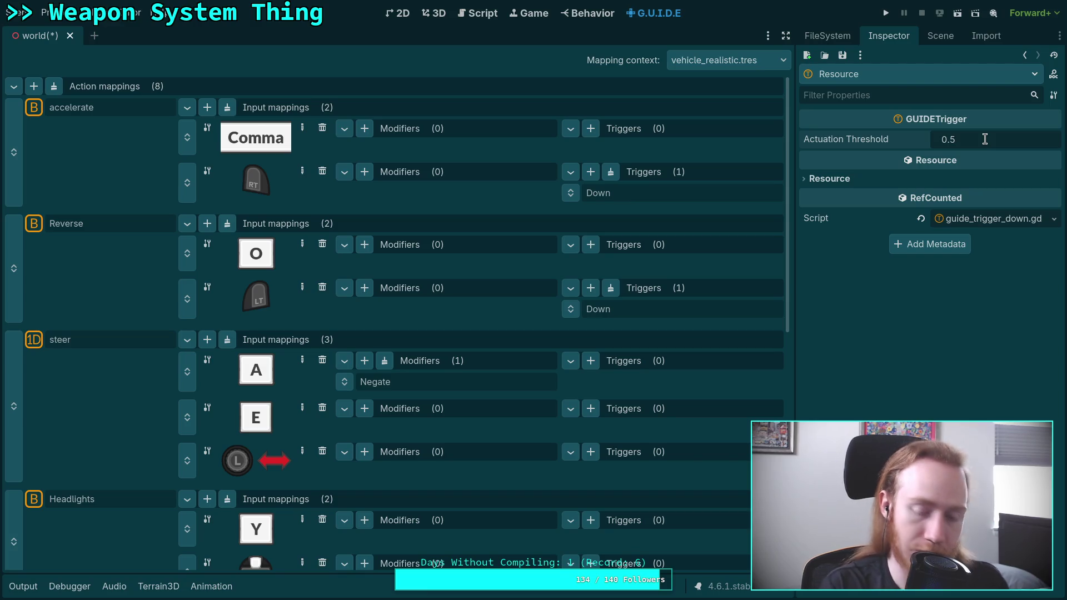
{"action": "key", "text": "BackSpace"}
{"action": "type", "text": "1"}
{"action": "key", "text": "Return"}
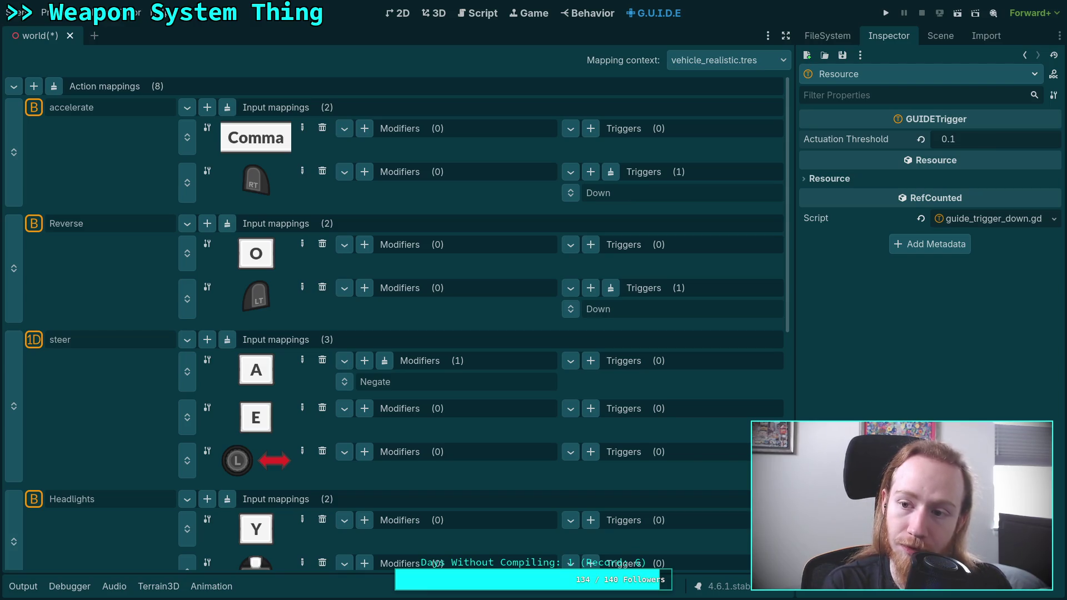
{"action": "left_click", "coordinate": [972, 139]}
{"action": "key", "text": "BackSpace"}
{"action": "type", "text": "2"}
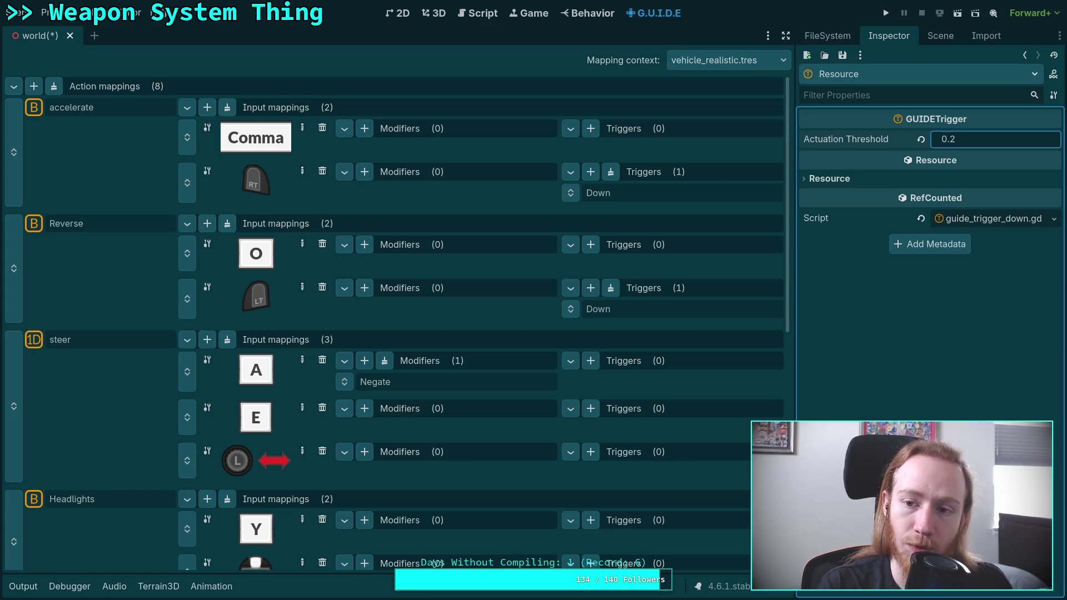
{"action": "key", "text": "BackSpace"}
{"action": "type", "text": "5"}
{"action": "key", "text": "Return"}
{"action": "left_click", "coordinate": [997, 138]}
{"action": "left_click", "coordinate": [998, 137]}
{"action": "key", "text": "BackSpace"}
{"action": "type", "text": "2"}
{"action": "key", "text": "Return"}
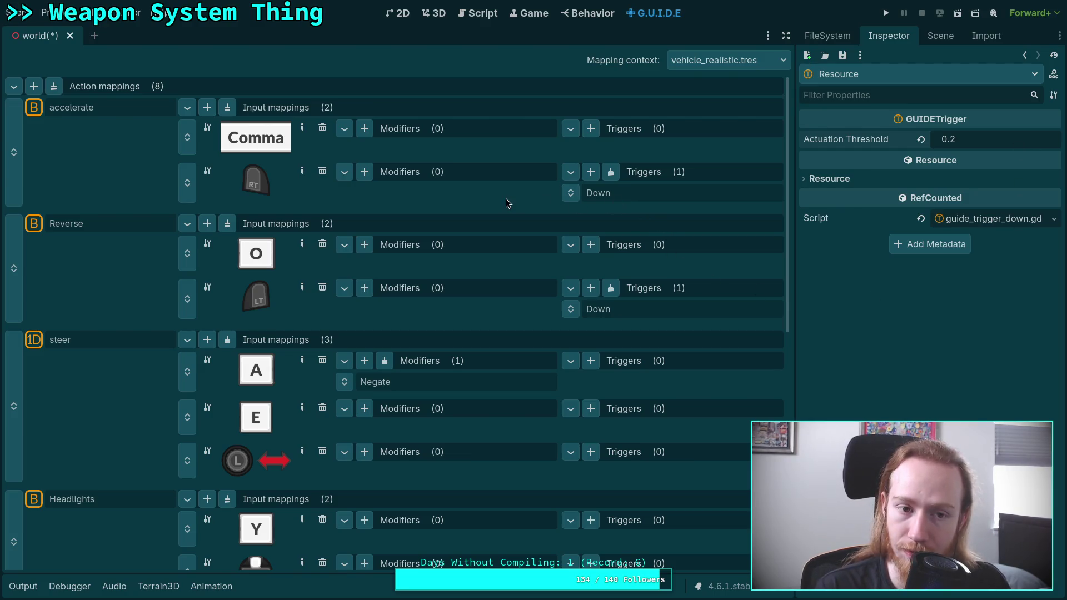
{"action": "left_click", "coordinate": [82, 113]}
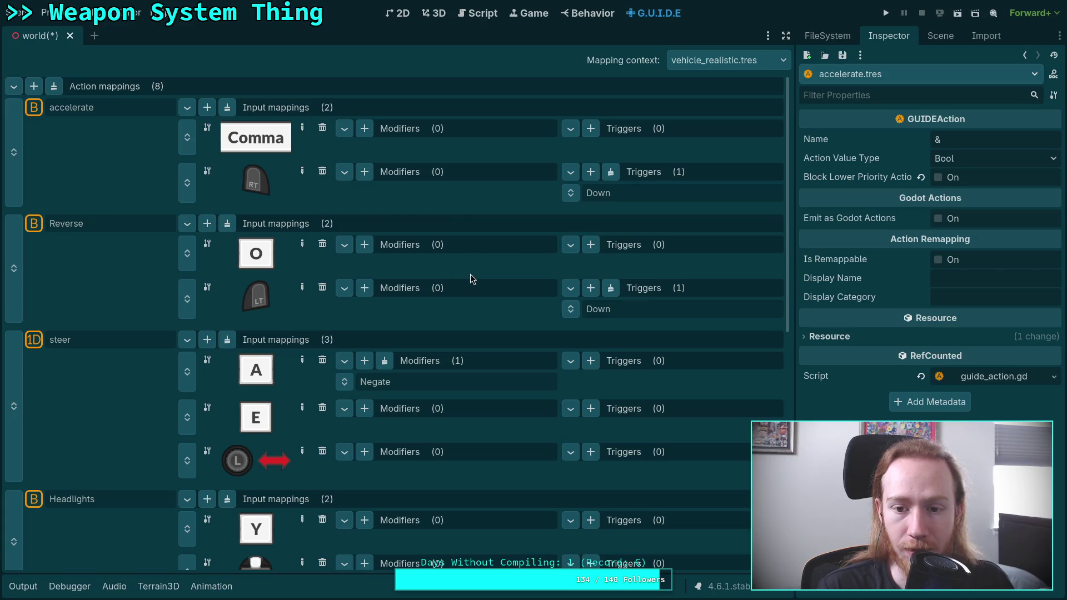
- Save the world scene, compare the vehicle_tank mapping context, then switch back to vehicle_realistic
{"action": "key", "text": "ctrl+s"}
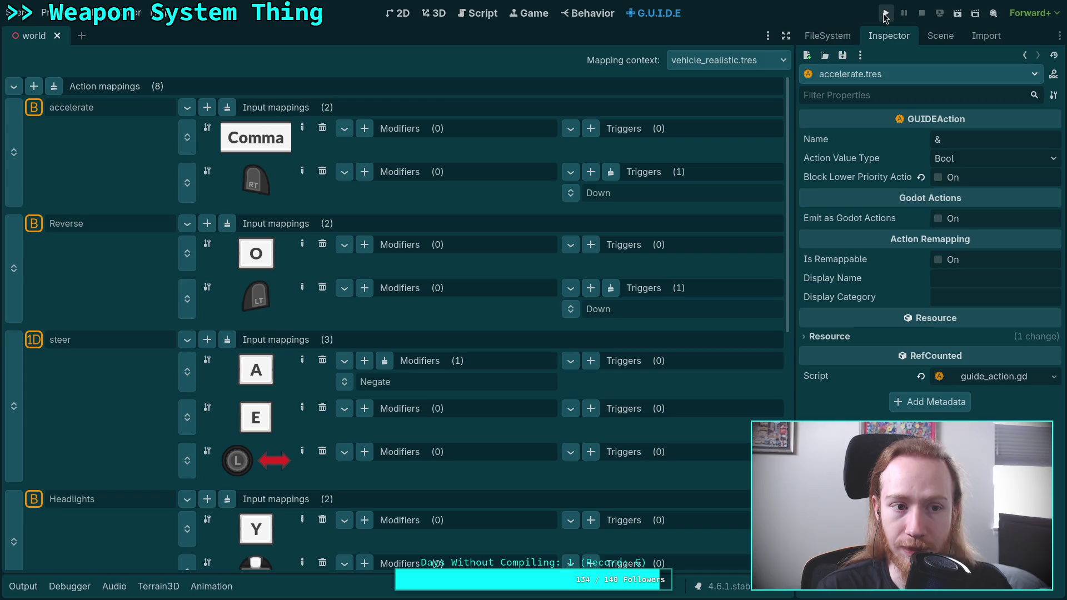
{"action": "left_click", "coordinate": [738, 62]}
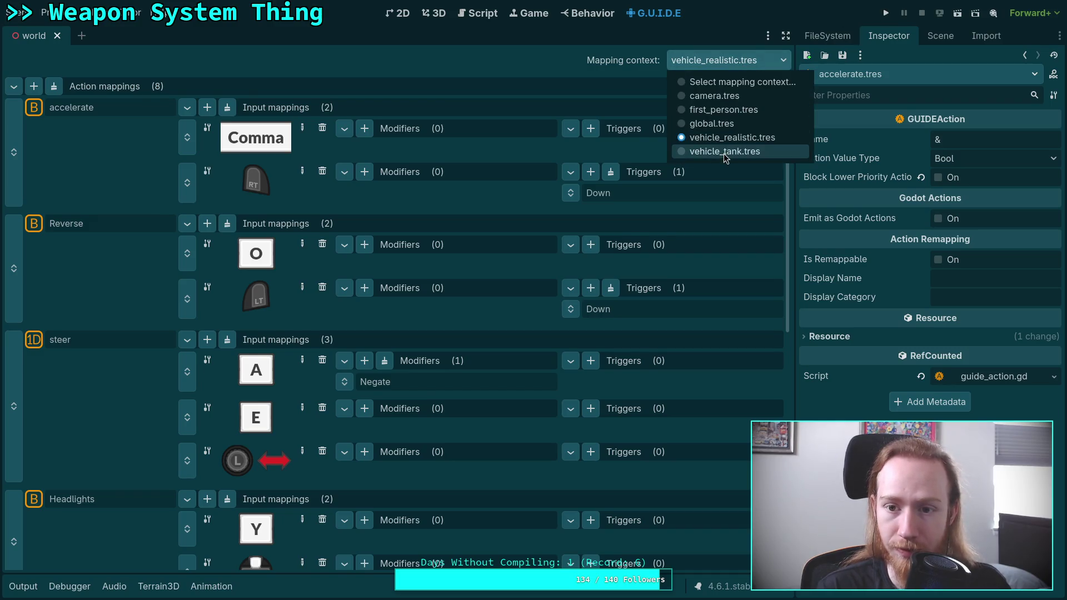
{"action": "left_click", "coordinate": [722, 152]}
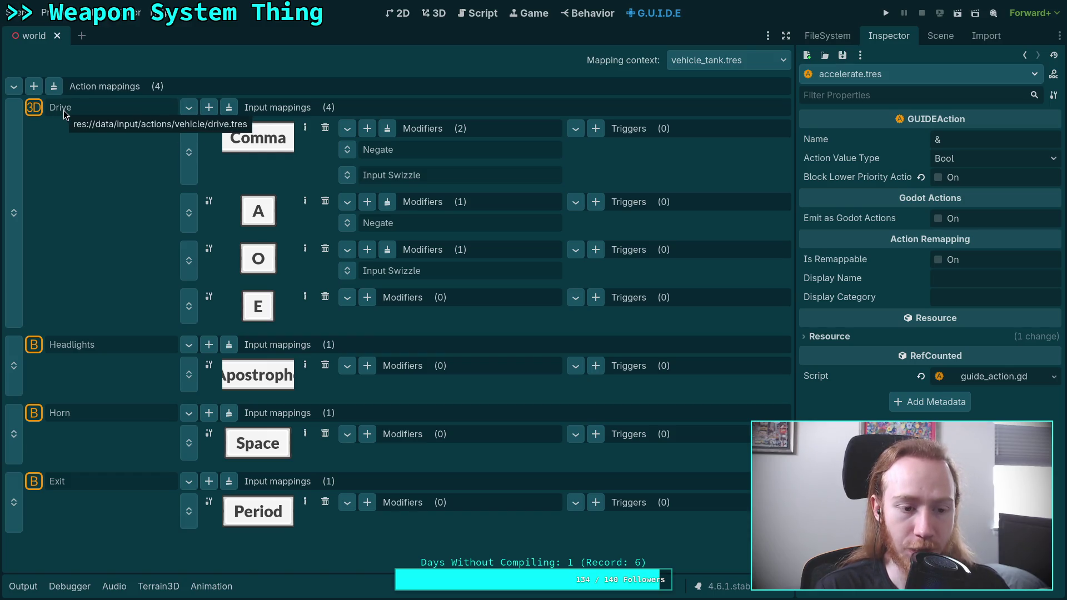
{"action": "left_click", "coordinate": [708, 68]}
{"action": "left_click", "coordinate": [715, 137]}
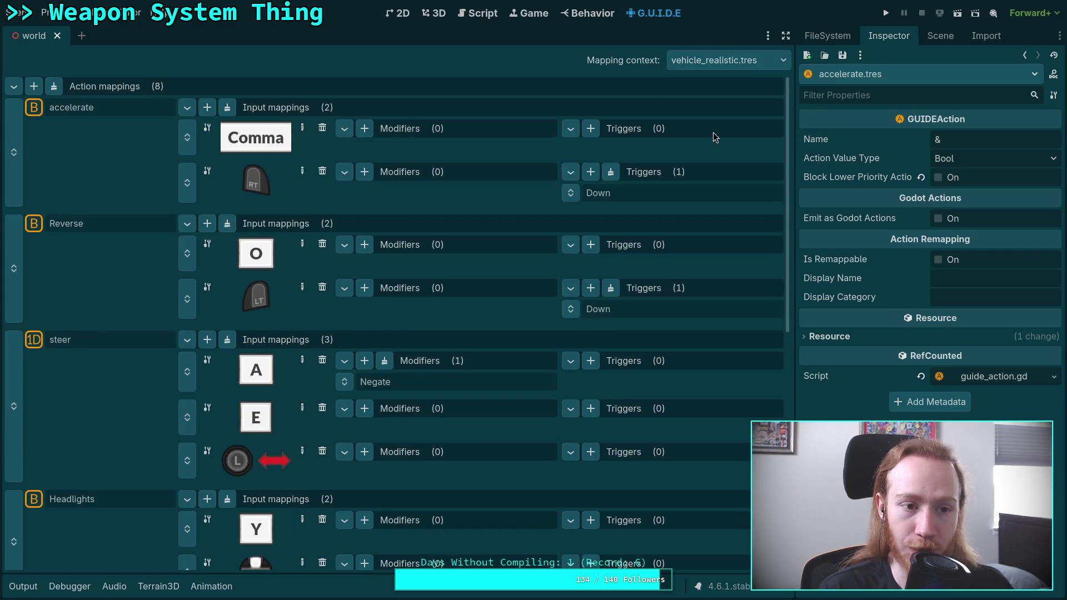
{"action": "scroll", "coordinate": [443, 203], "scroll_direction": "down", "scroll_amount": 7}
{"action": "scroll", "coordinate": [449, 201], "scroll_direction": "up", "scroll_amount": 7}
{"action": "scroll", "coordinate": [448, 201], "scroll_direction": "down", "scroll_amount": 8}
{"action": "scroll", "coordinate": [449, 201], "scroll_direction": "down", "scroll_amount": 1}
{"action": "scroll", "coordinate": [449, 201], "scroll_direction": "up", "scroll_amount": 8}
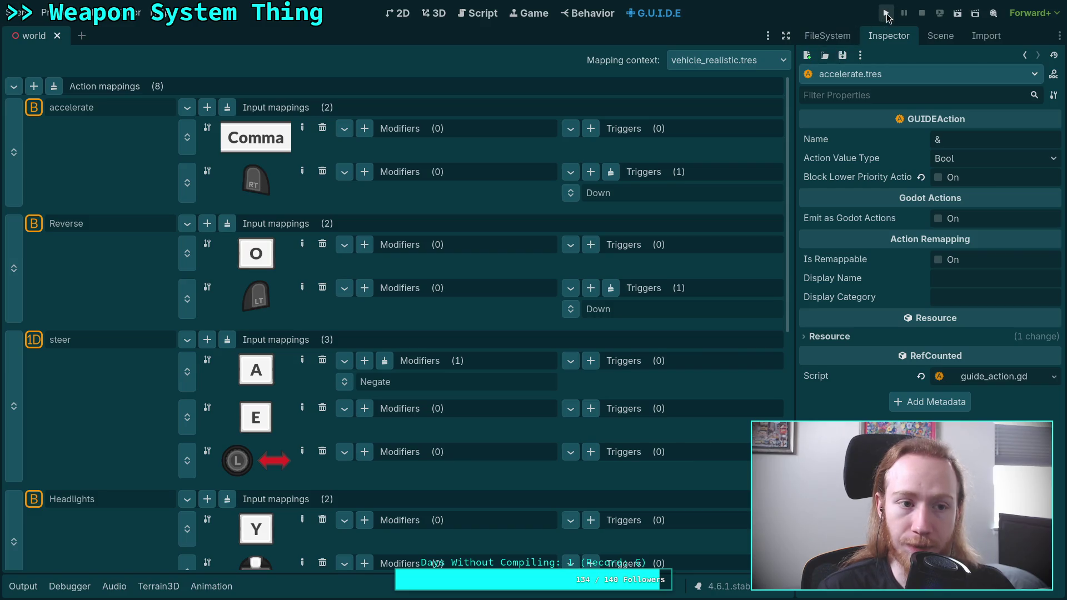
- Test-run the game, stop it, and return to the 3D scene view
{"action": "key", "text": "ctrl+s"}
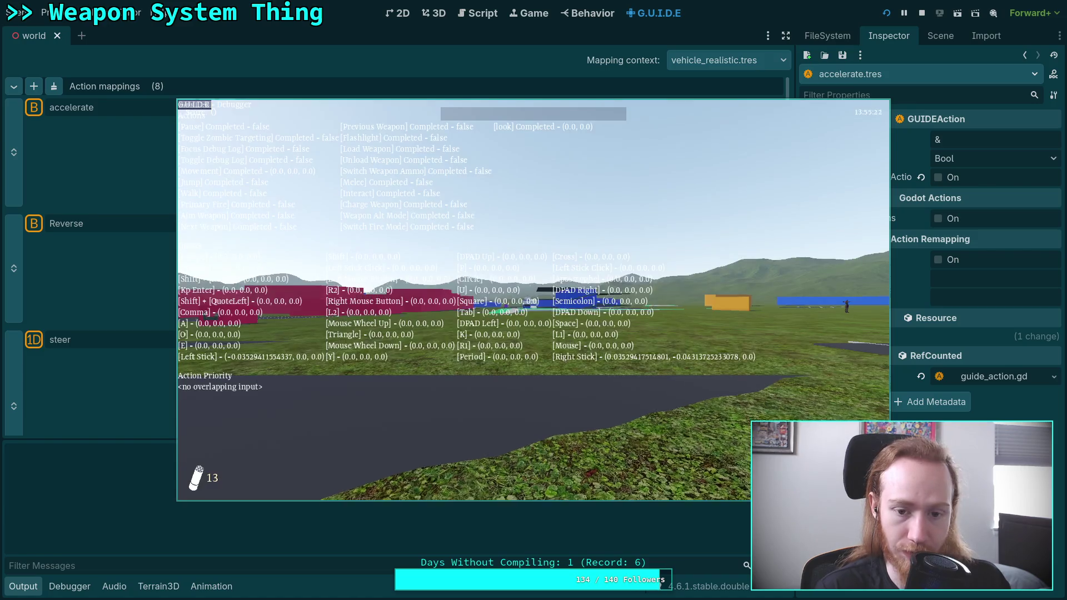
{"action": "key", "text": "Escape"}
{"action": "key", "text": "ctrl+F2"}
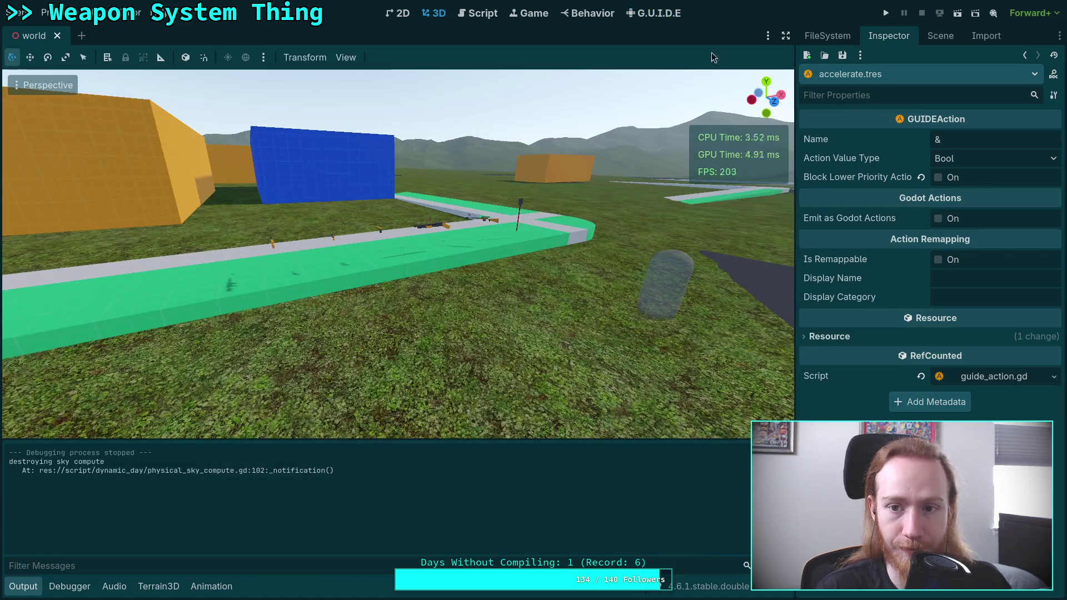
{"action": "left_click", "coordinate": [940, 37]}
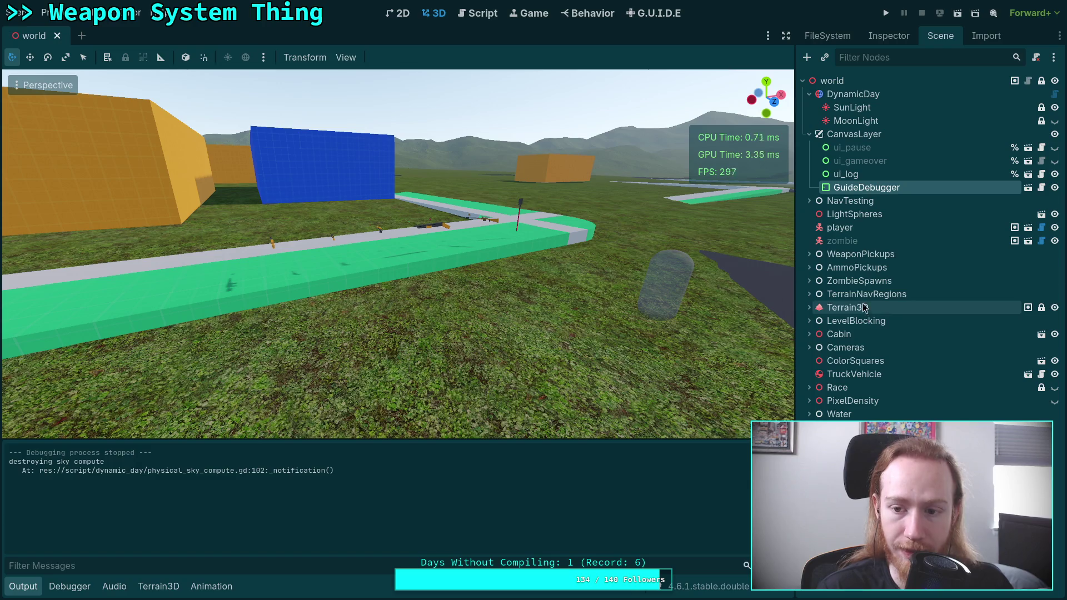
- Locate the purple truck and drag the player across the ground toward it
{"action": "left_click", "coordinate": [854, 374]}
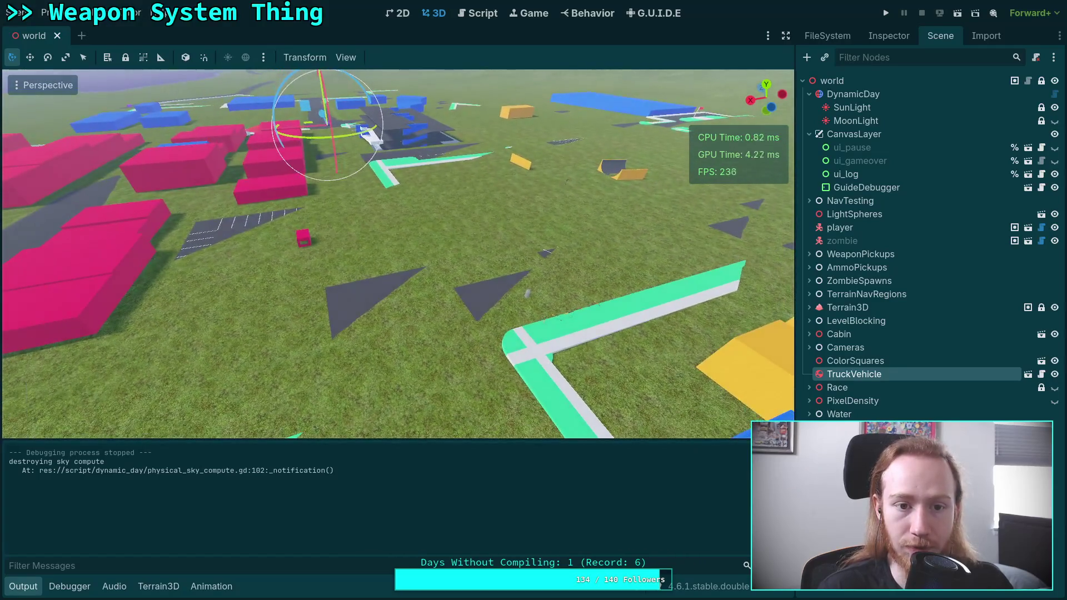
{"action": "left_click", "coordinate": [839, 227]}
{"action": "mouse_move", "coordinate": [497, 295]}
{"action": "left_mouse_down"}
{"action": "mouse_move", "coordinate": [428, 214]}
{"action": "mouse_move", "coordinate": [322, 123]}
{"action": "left_mouse_up"}
{"action": "key", "text": "f"}
{"action": "scroll", "coordinate": [353, 282], "scroll_direction": "down", "scroll_amount": 5}
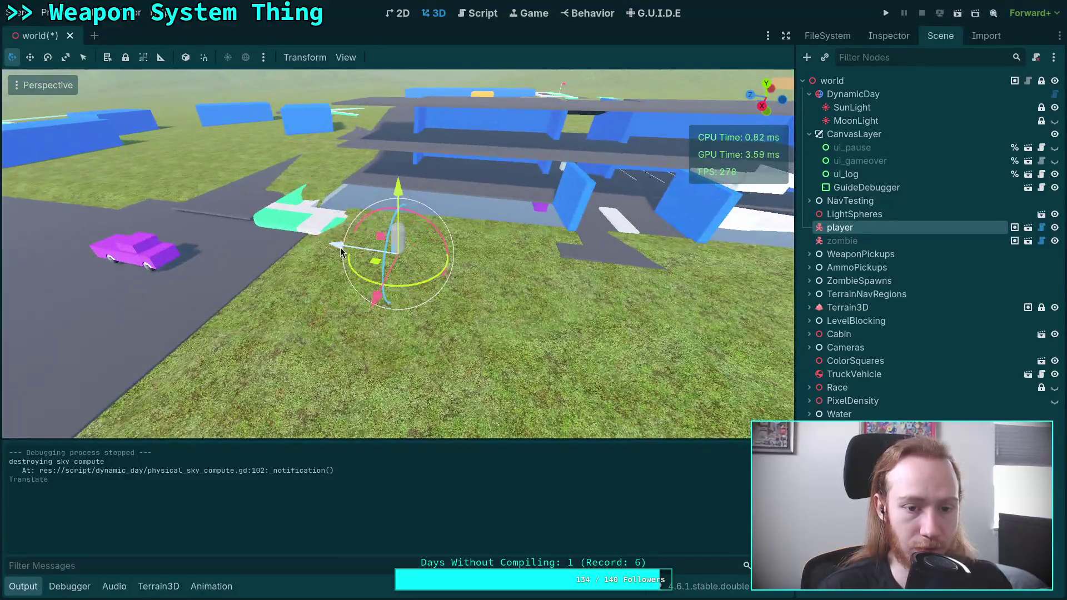
- Fine-tune the player beside the truck along Z, lower it on Y, then run the game
{"action": "left_click_drag", "start_coordinate": [339, 248], "coordinate": [103, 204]}
{"action": "key", "text": "f"}
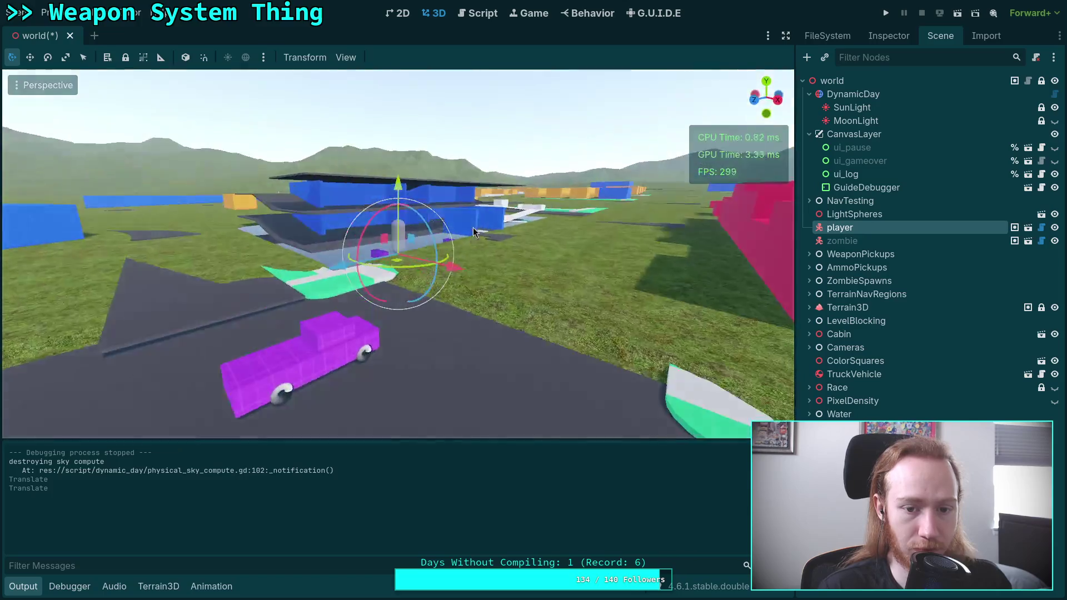
{"action": "left_click_drag", "start_coordinate": [398, 210], "coordinate": [406, 254]}
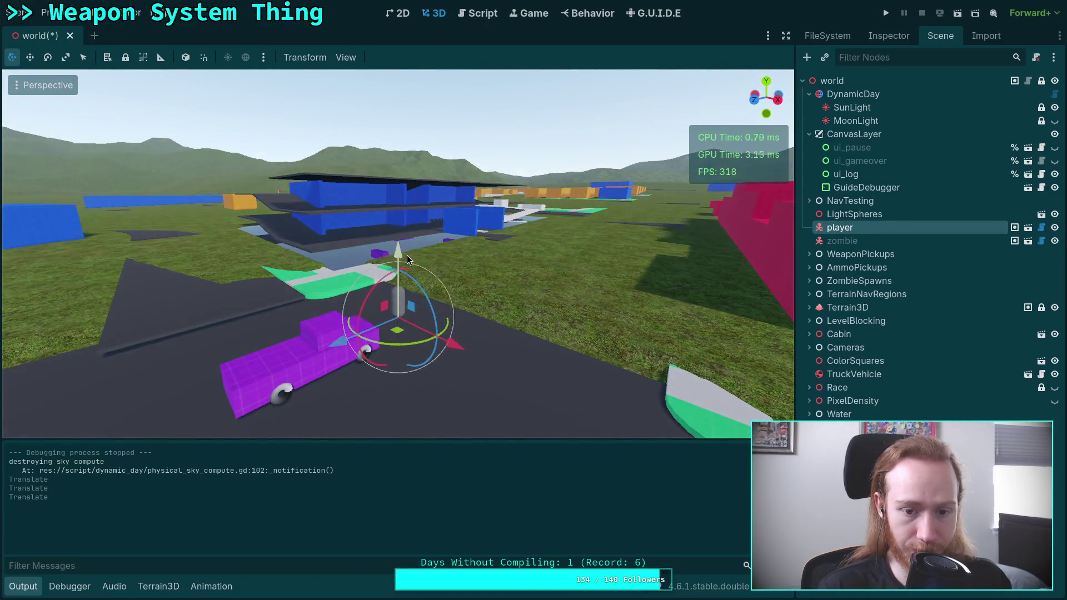
{"action": "left_click_drag", "start_coordinate": [398, 208], "coordinate": [397, 217]}
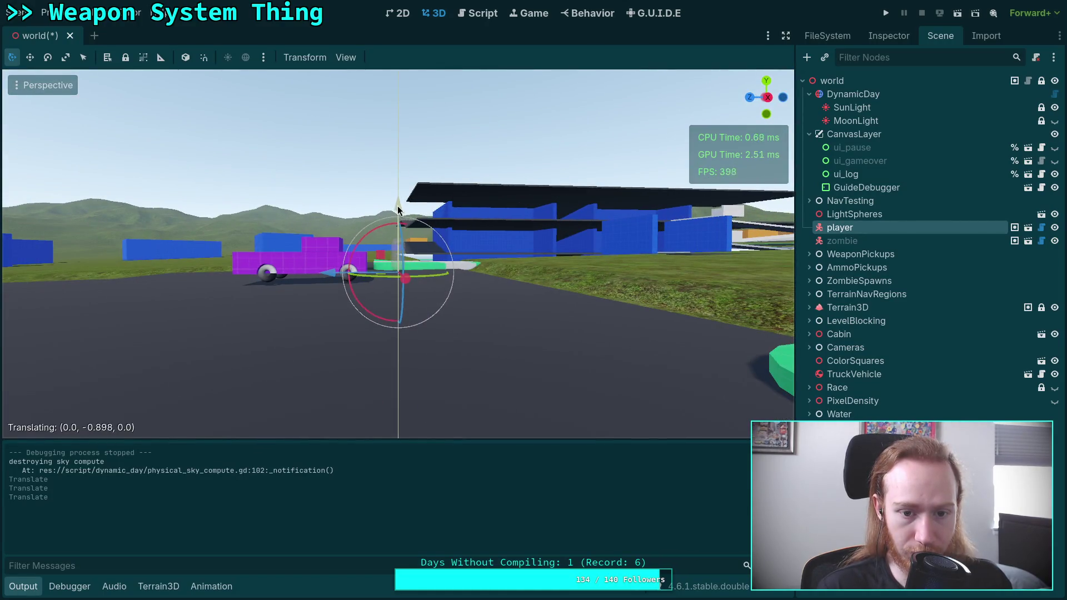
{"action": "left_click", "coordinate": [887, 16]}
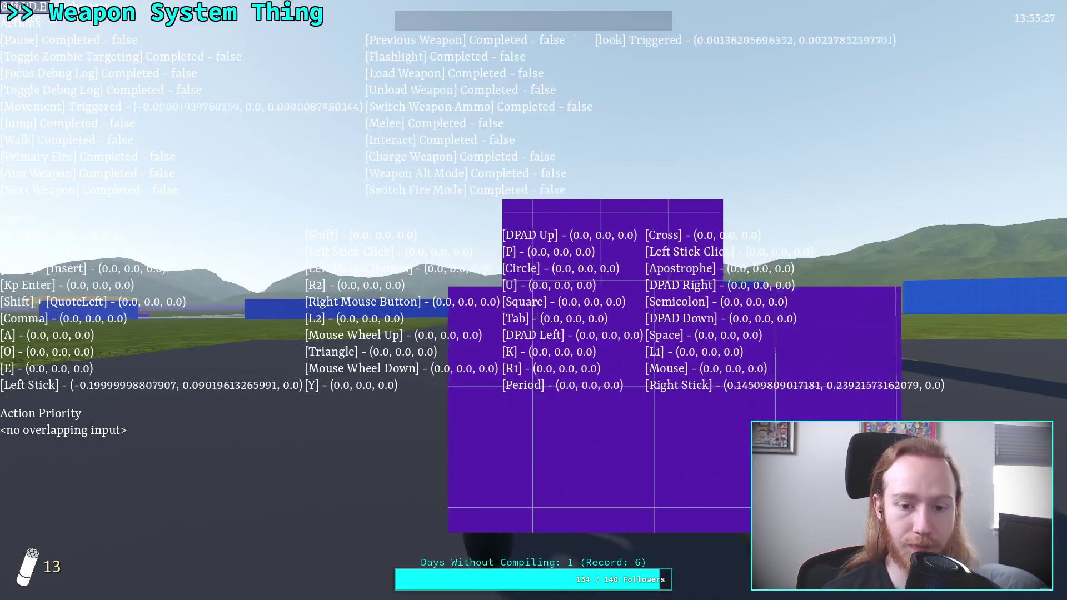
- Enter the truck with E, drive it, then pause and quit back to the editor
{"action": "key", "text": "e"}
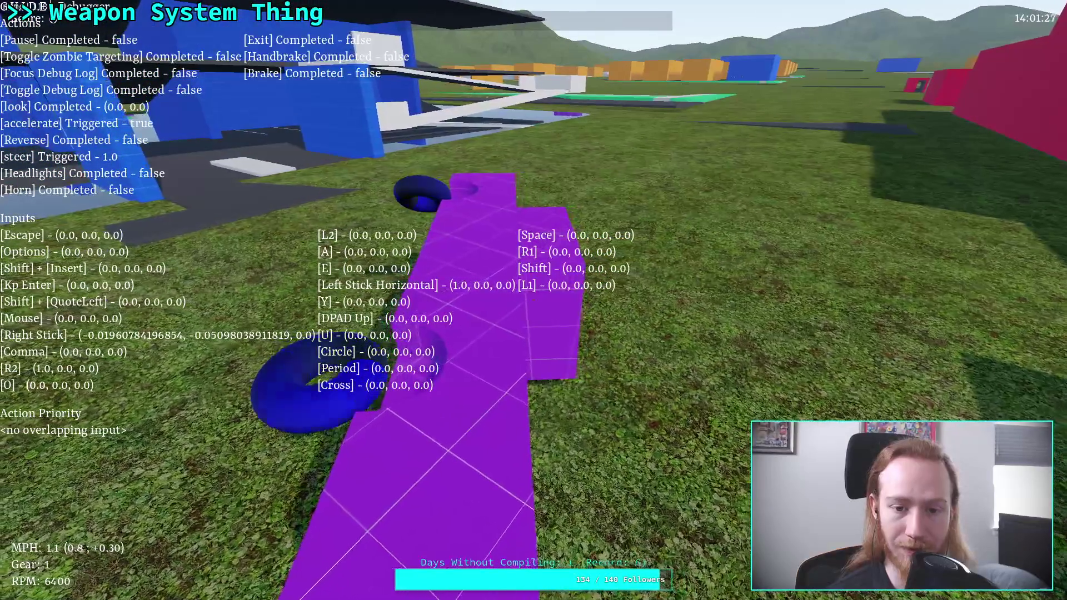
{"action": "key", "text": "Escape"}
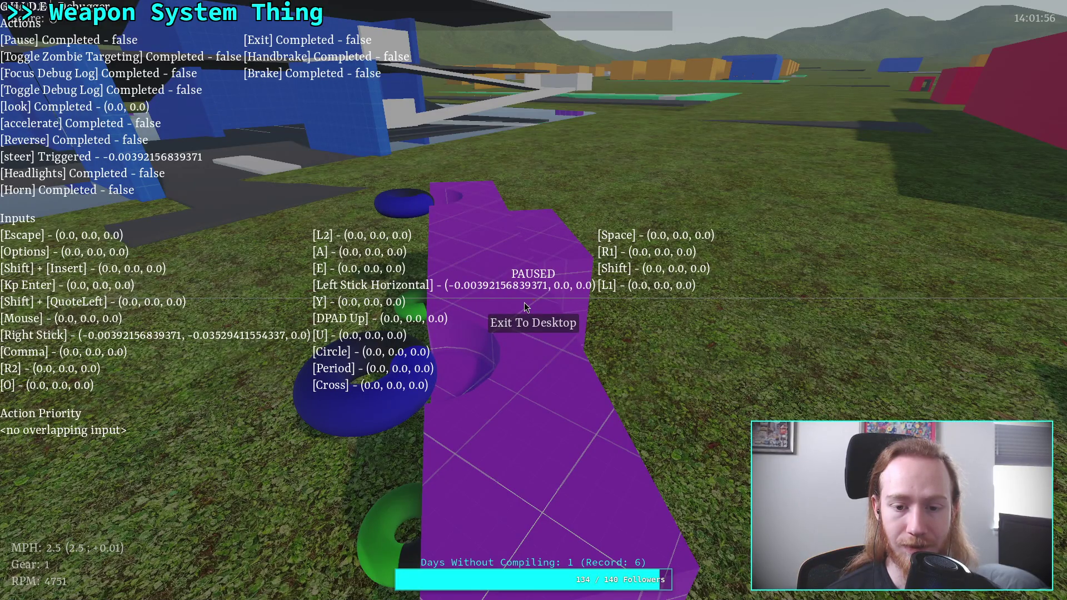
{"action": "left_click", "coordinate": [531, 325]}
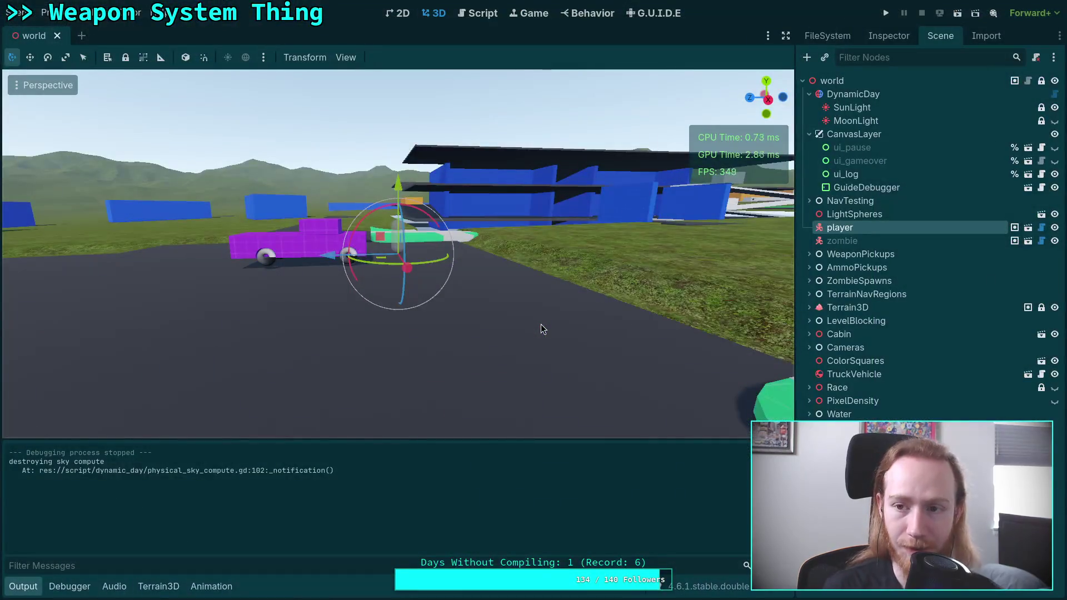
{"action": "left_click", "coordinate": [884, 15]}
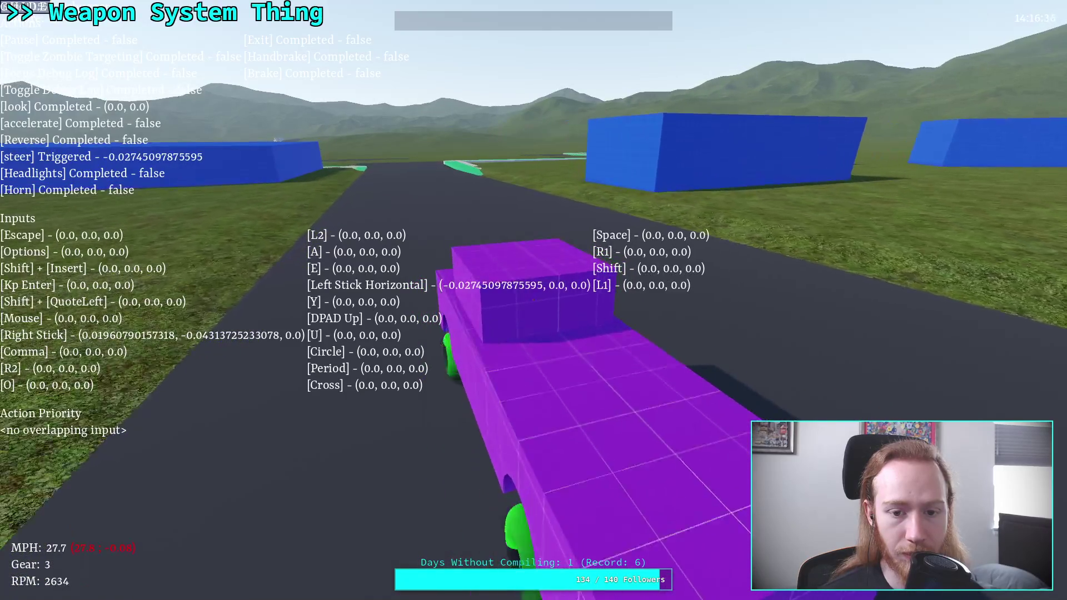
{"action": "key", "text": "Escape"}
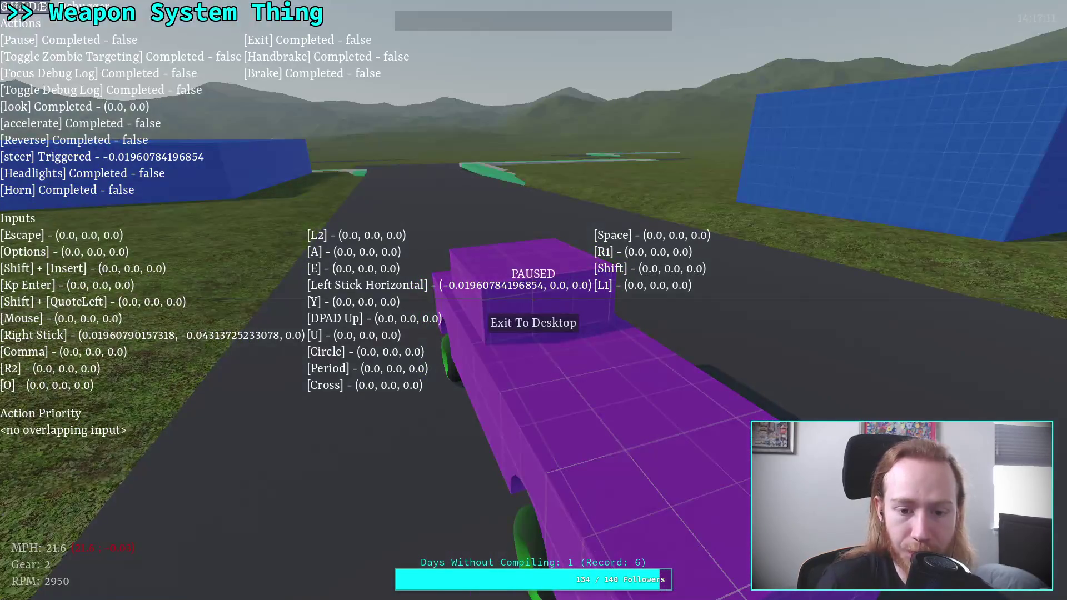
{"action": "left_click", "coordinate": [540, 327]}
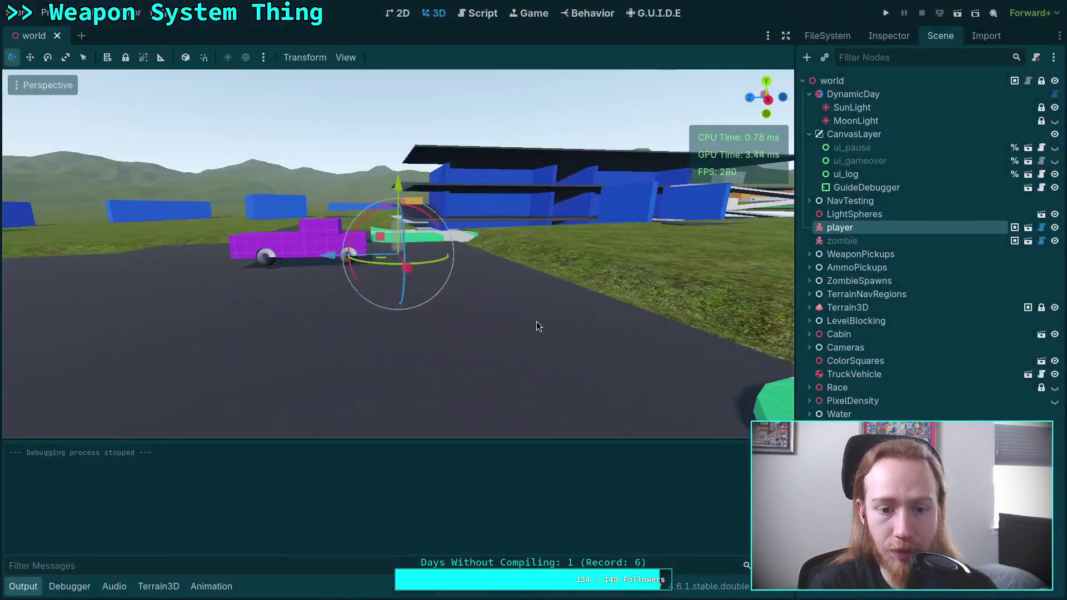
- Give steer's left-stick mapping a Stick modifier with lower deadzone 0.2 and curve 2
{"action": "left_click", "coordinate": [603, 13]}
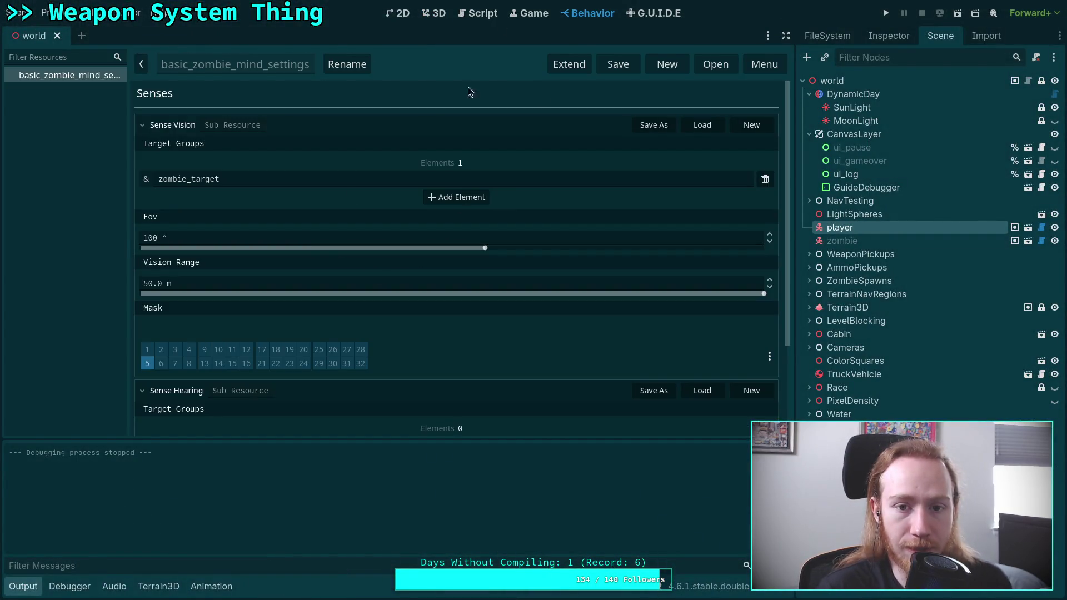
{"action": "left_click", "coordinate": [641, 16]}
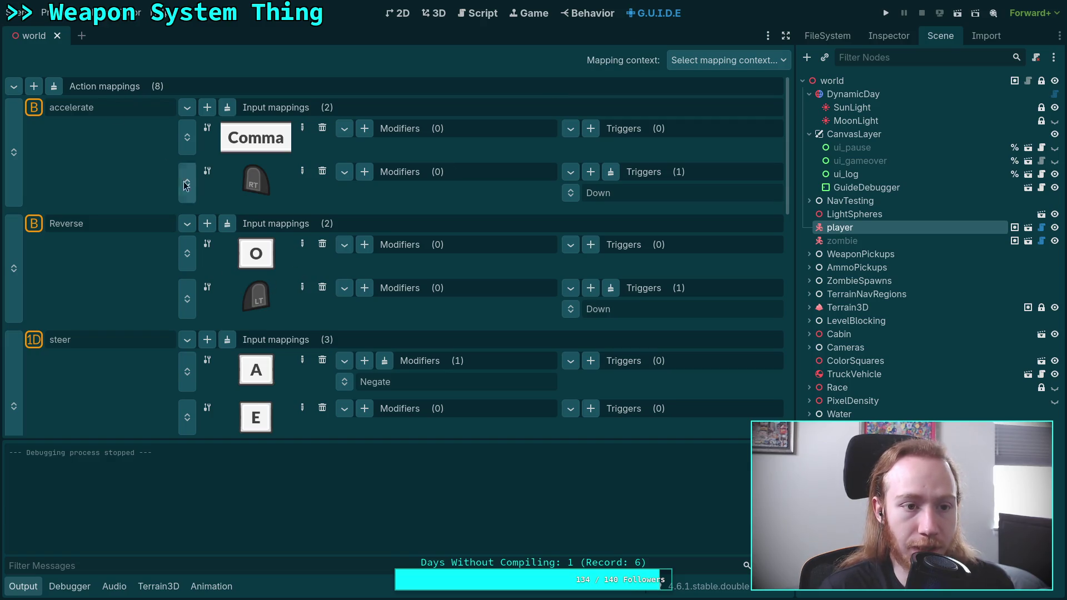
{"action": "scroll", "coordinate": [270, 252], "scroll_direction": "down", "scroll_amount": 5}
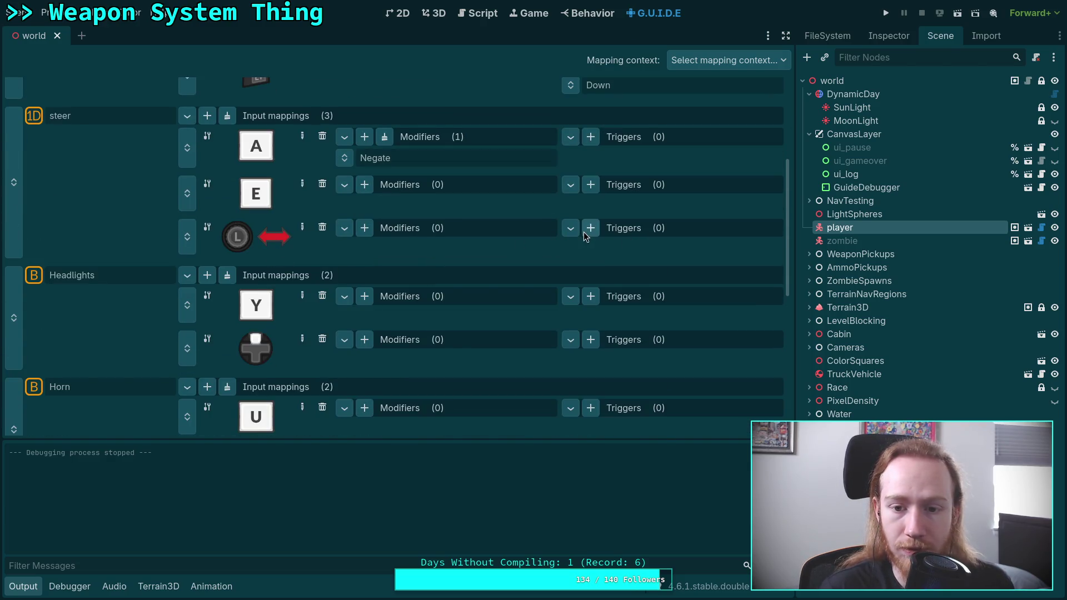
{"action": "left_click", "coordinate": [590, 229]}
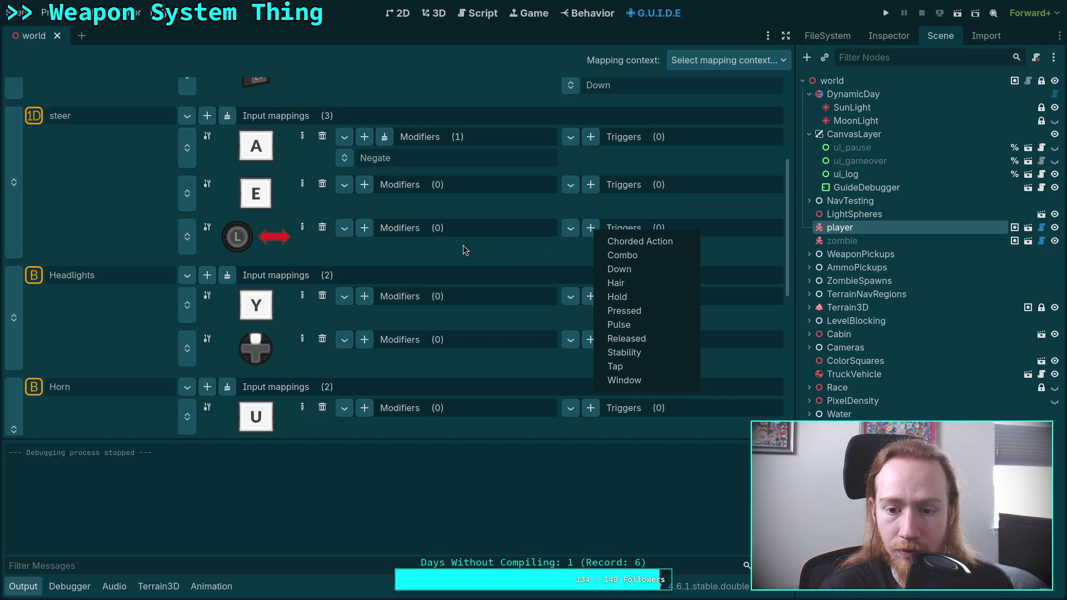
{"action": "left_click", "coordinate": [365, 228]}
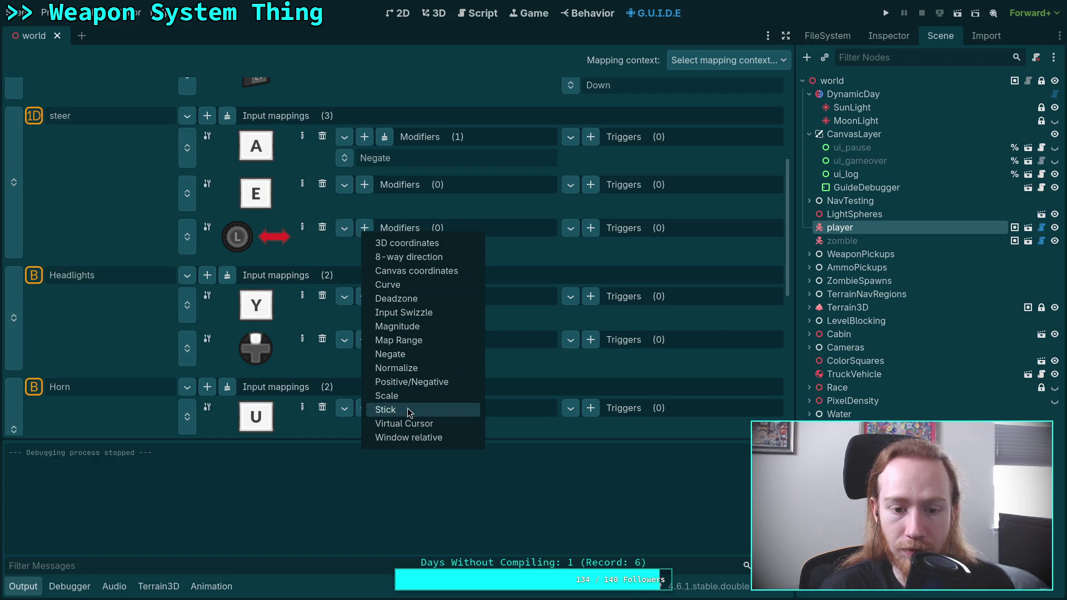
{"action": "left_click", "coordinate": [425, 409]}
{"action": "left_click", "coordinate": [882, 44]}
{"action": "left_click", "coordinate": [1000, 137]}
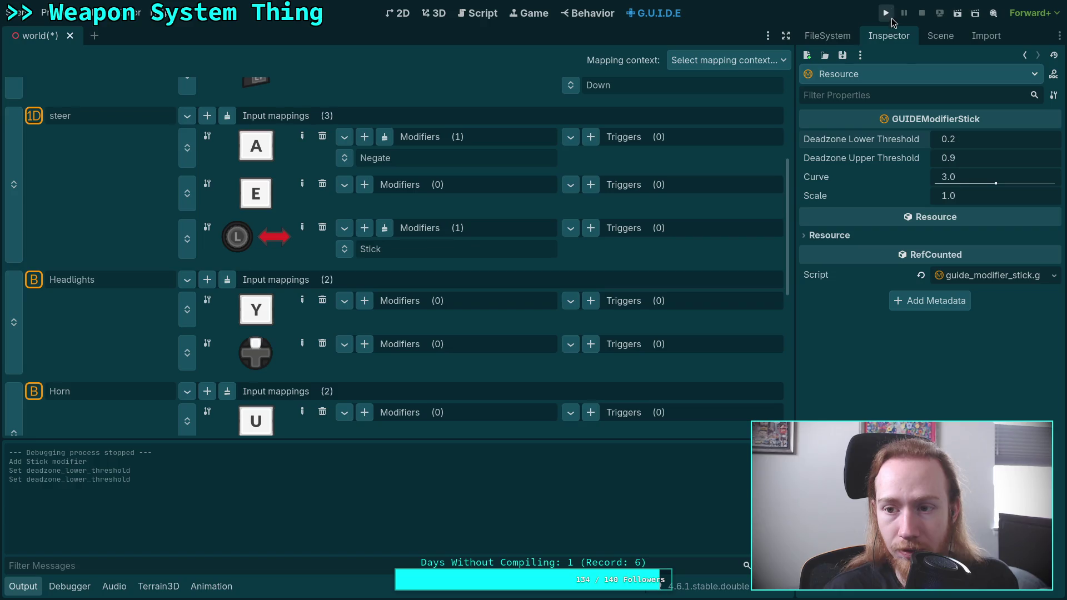
{"action": "left_click", "coordinate": [971, 178]}
{"action": "type", "text": "2"}
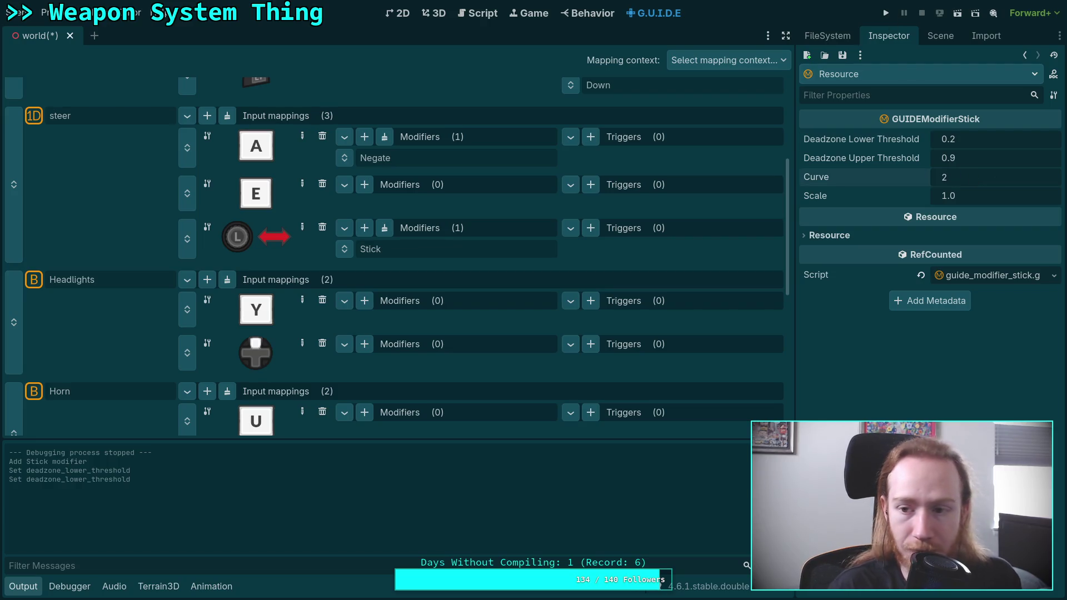
- Save the world scene, test-drive the truck until it flips, then quit to the editor
{"action": "key", "text": "ctrl+s"}
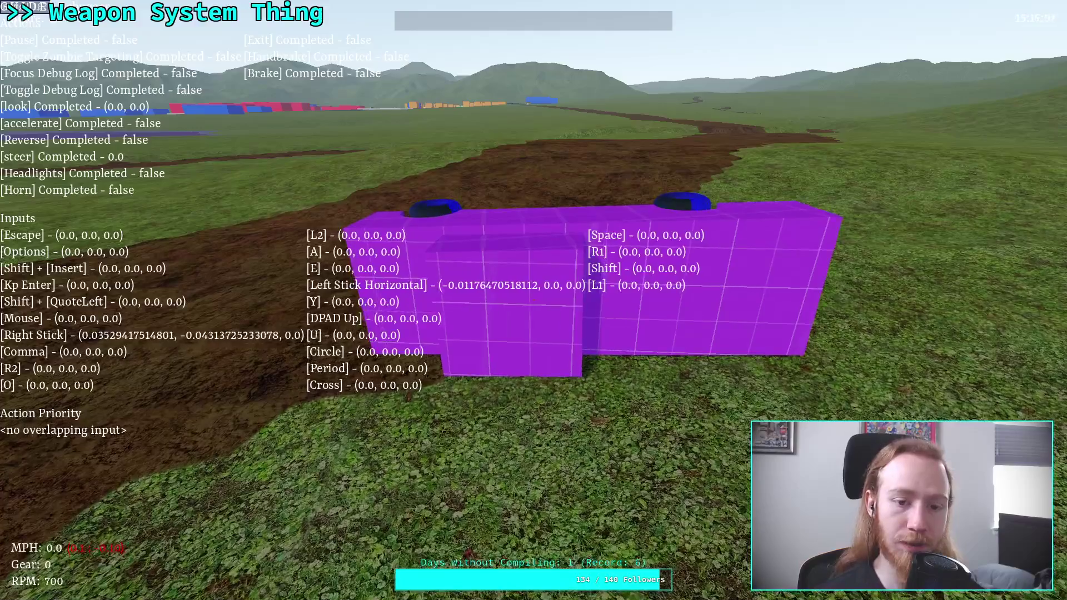
{"action": "key", "text": "Escape"}
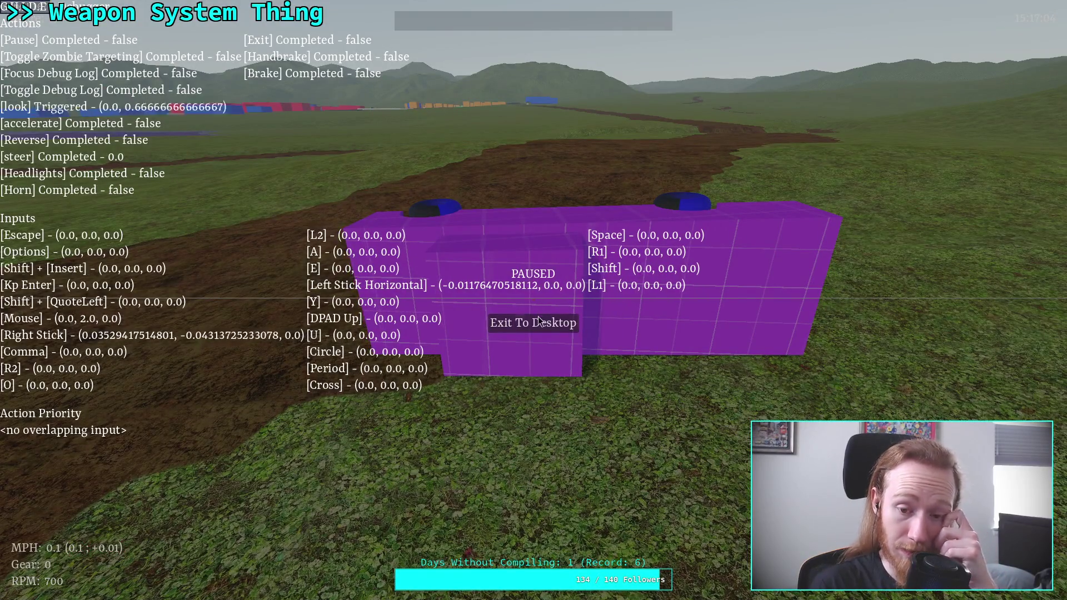
{"action": "left_click", "coordinate": [571, 326]}
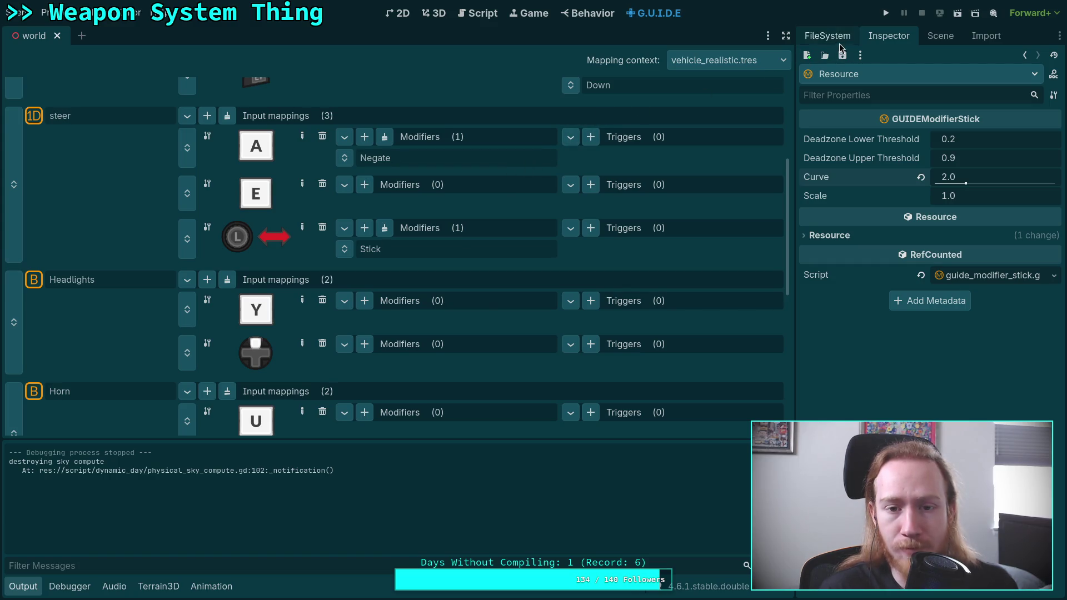
- Open the TruckVehicle scene and browse its properties down to the physics material override
{"action": "left_click", "coordinate": [940, 36]}
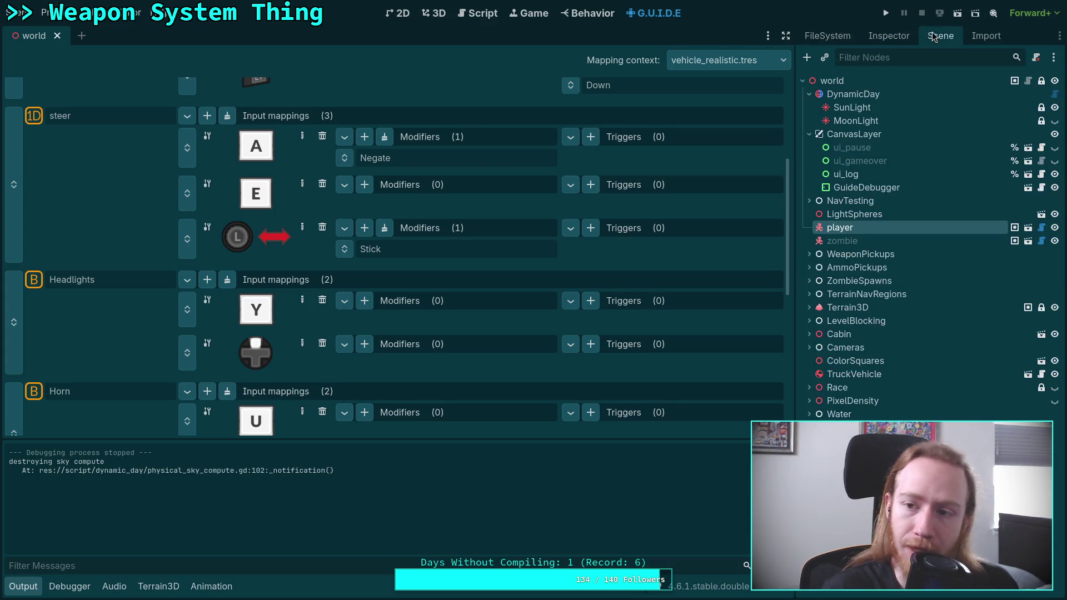
{"action": "left_click", "coordinate": [1041, 374]}
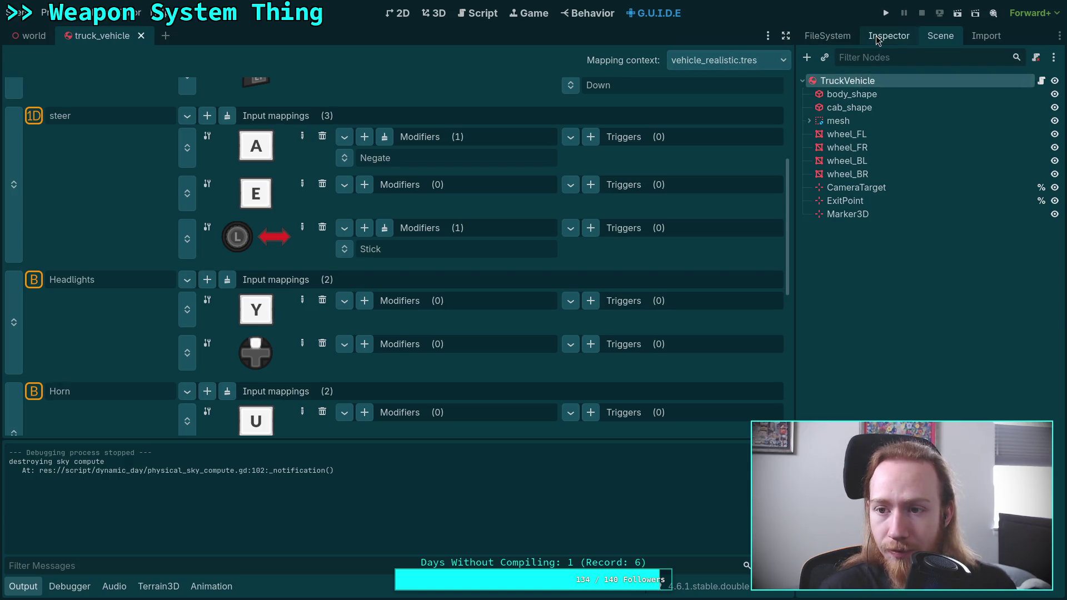
{"action": "left_click", "coordinate": [889, 36]}
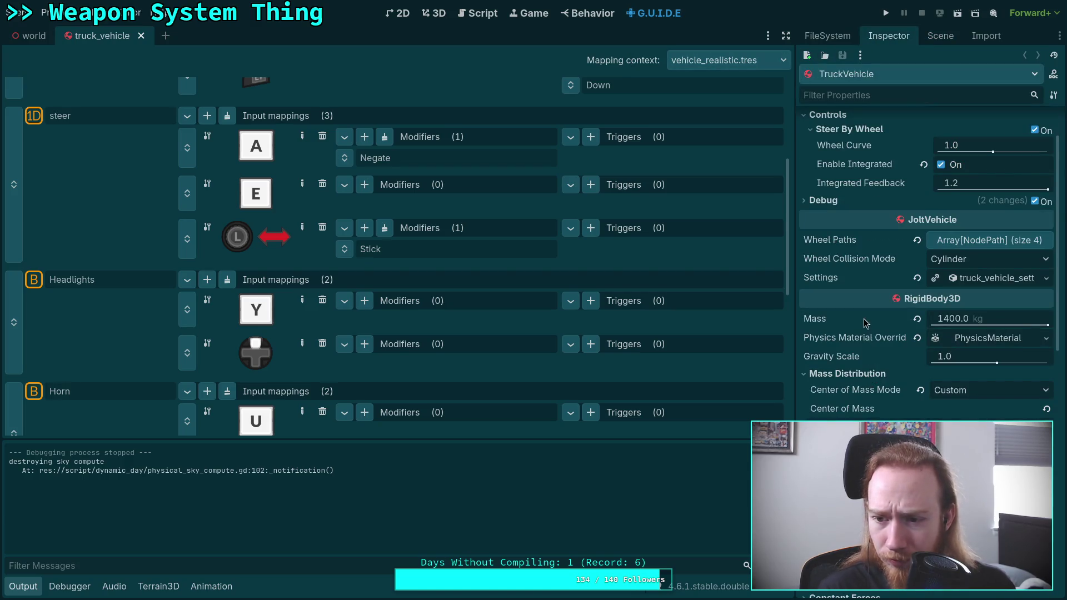
{"action": "scroll", "coordinate": [874, 308], "scroll_direction": "down", "scroll_amount": 4}
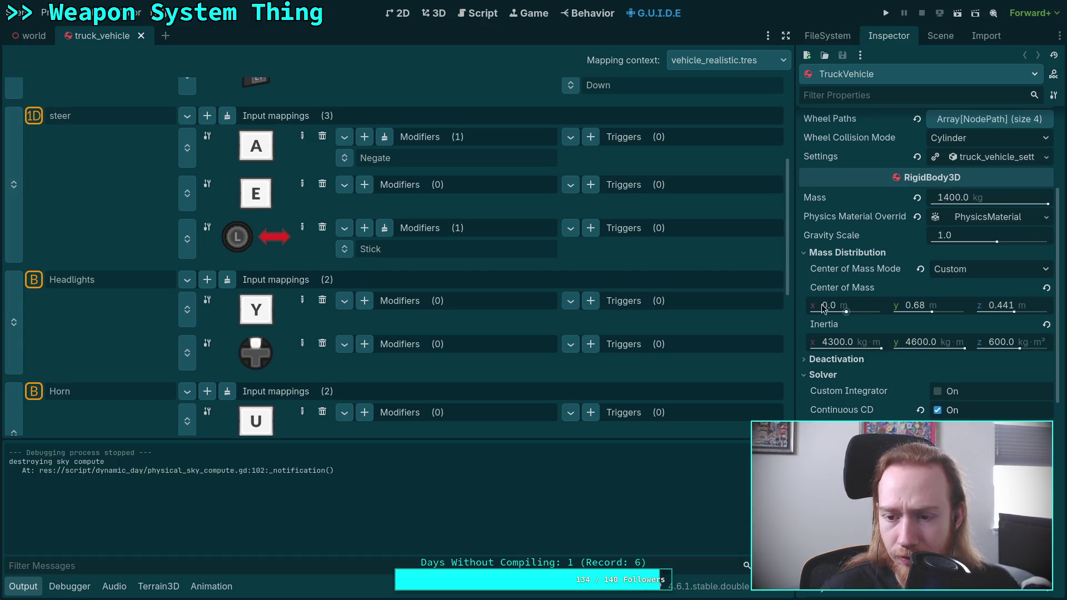
{"action": "scroll", "coordinate": [844, 388], "scroll_direction": "down", "scroll_amount": 15}
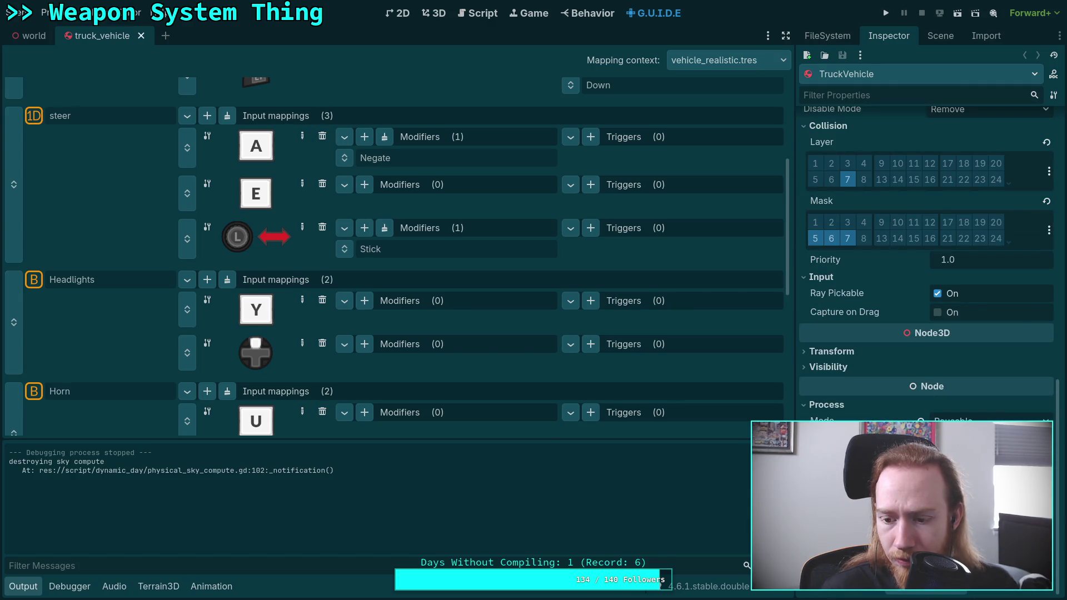
{"action": "scroll", "coordinate": [831, 376], "scroll_direction": "up", "scroll_amount": 12}
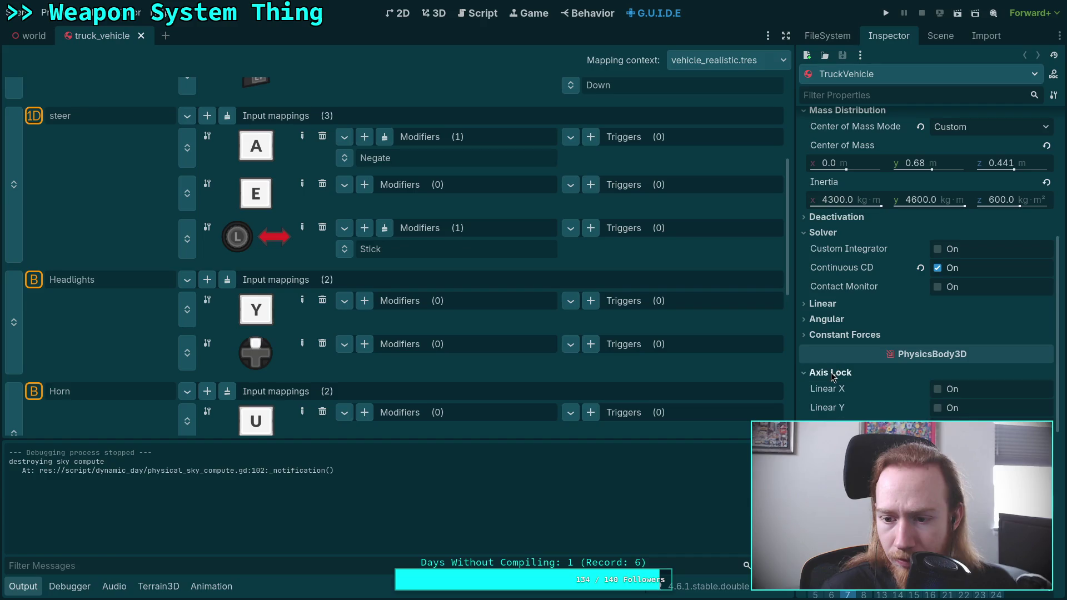
{"action": "left_click", "coordinate": [831, 375]}
{"action": "left_click", "coordinate": [822, 304]}
{"action": "left_click", "coordinate": [822, 305]}
{"action": "scroll", "coordinate": [823, 308], "scroll_direction": "up", "scroll_amount": 4}
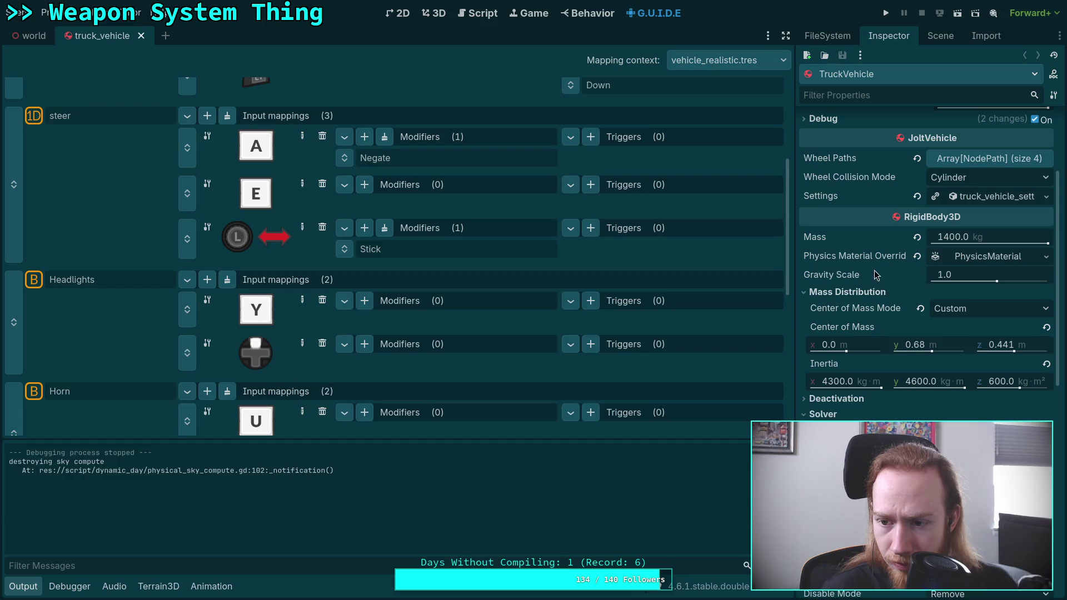
{"action": "left_click", "coordinate": [989, 260]}
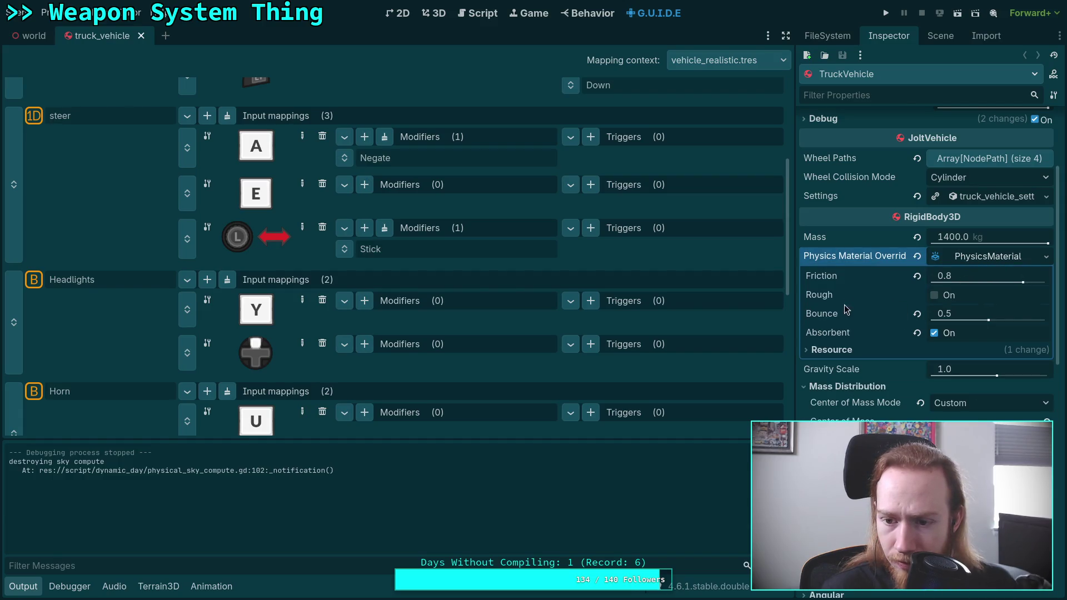
- Drag the truck's Bounce from 0.5 down to 0.2, save the truck scene, and launch a test run
{"action": "mouse_move", "coordinate": [820, 322]}
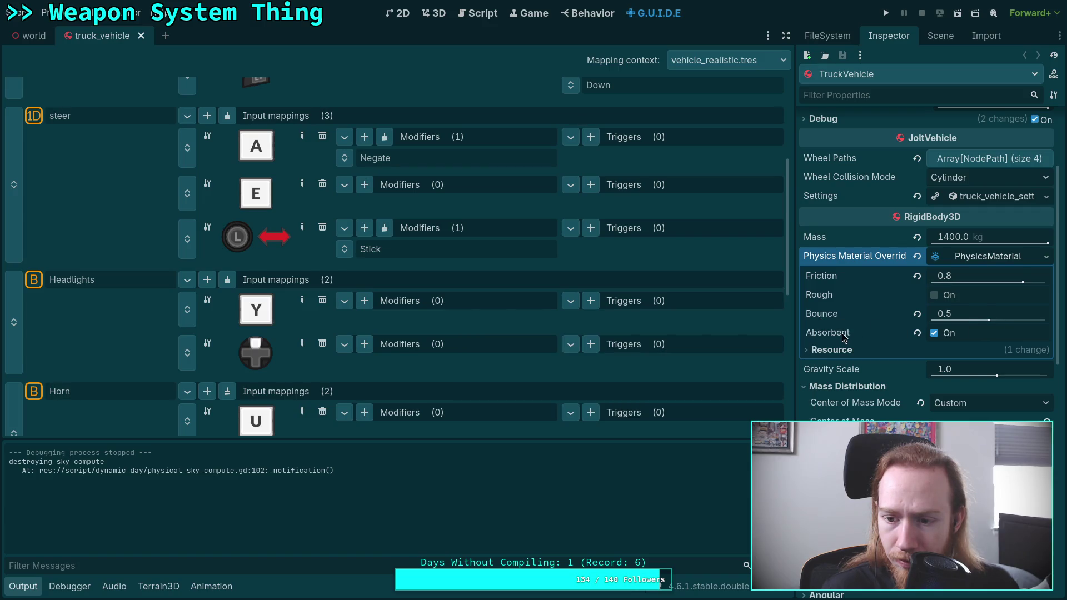
{"action": "mouse_move", "coordinate": [843, 337]}
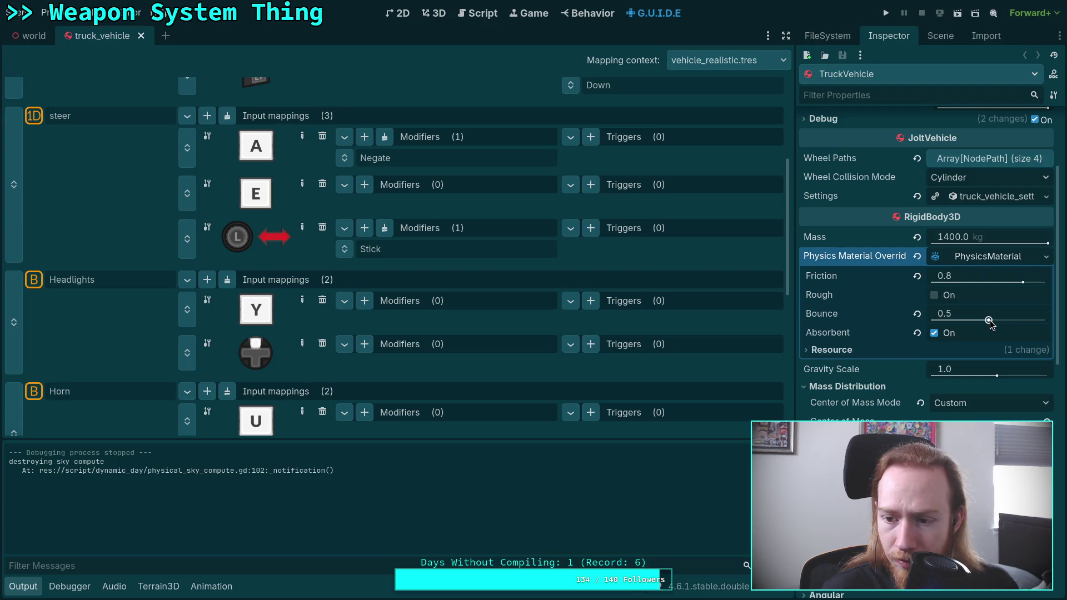
{"action": "left_click_drag", "start_coordinate": [989, 322], "coordinate": [979, 324]}
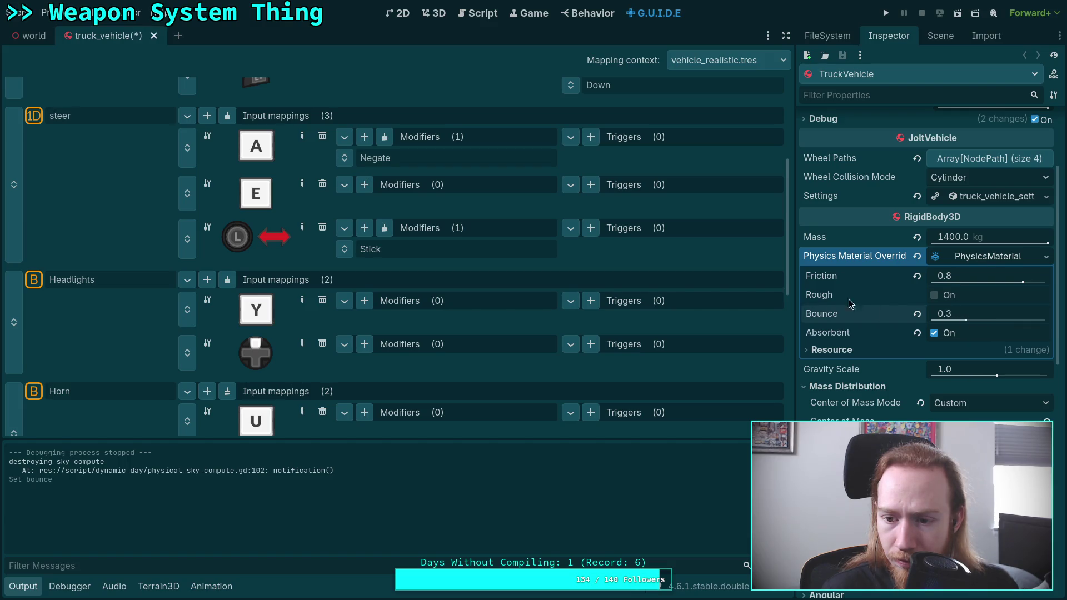
{"action": "mouse_move", "coordinate": [826, 300]}
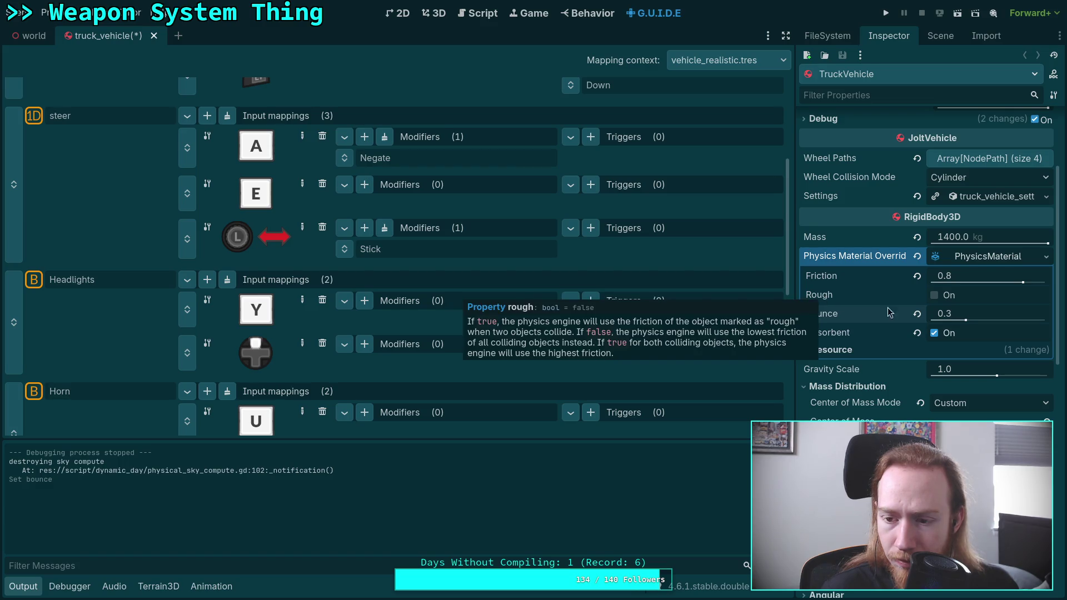
{"action": "left_click_drag", "start_coordinate": [967, 323], "coordinate": [963, 323]}
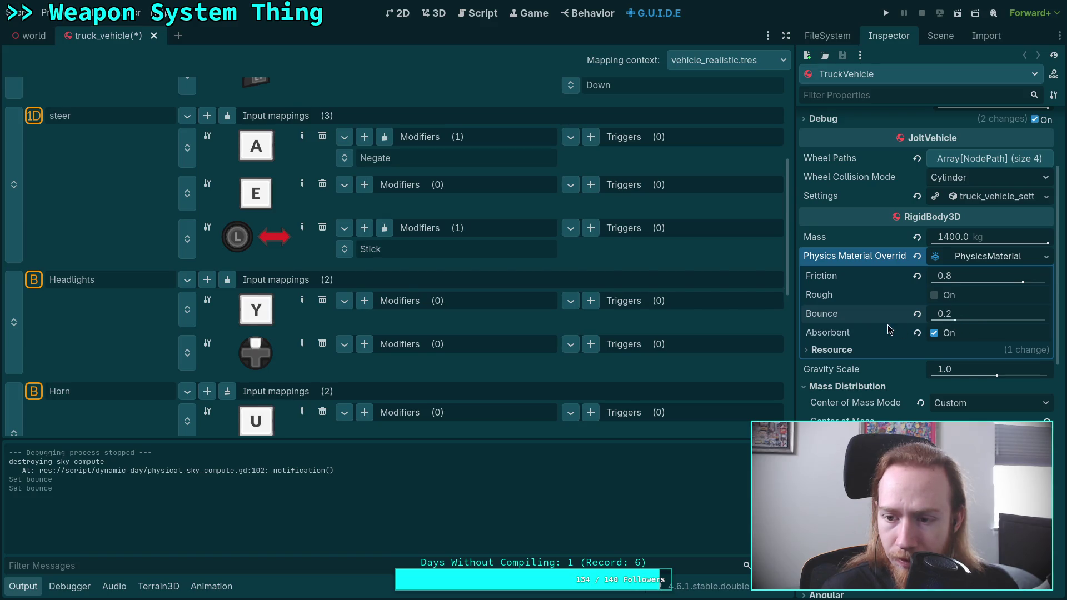
{"action": "key", "text": "ctrl+s"}
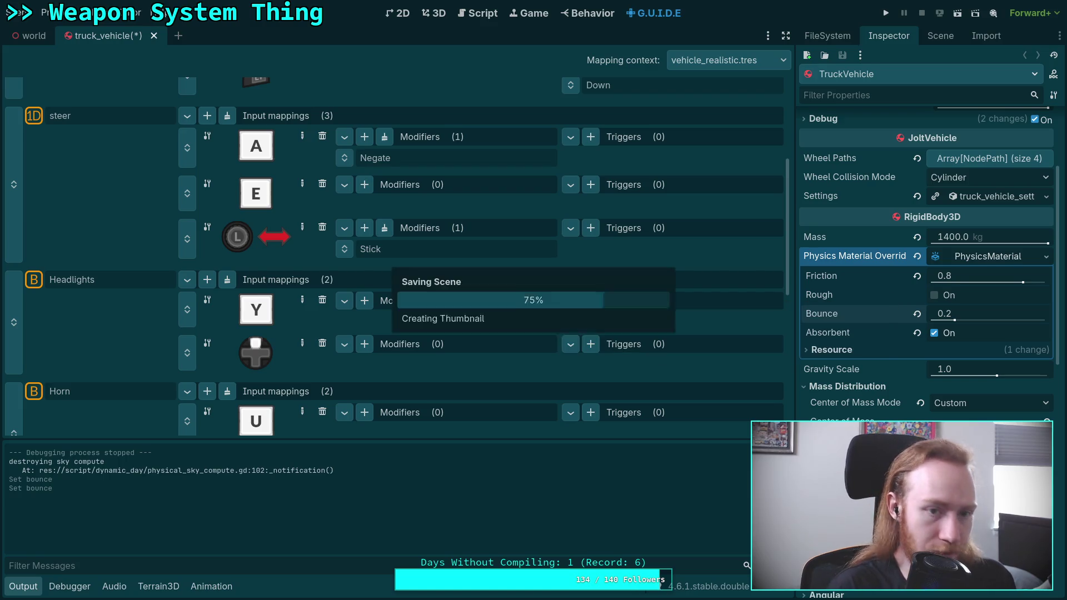
{"action": "left_click", "coordinate": [883, 15]}
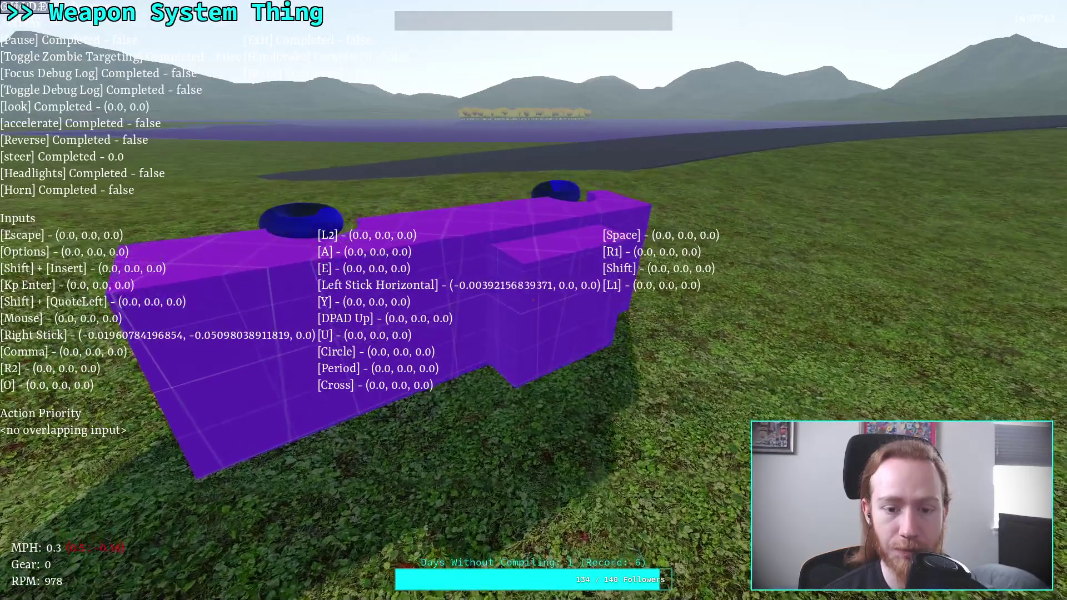
- Pause the truck test run and exit back to the truck_vehicle scene in the editor
{"action": "key", "text": "Escape"}
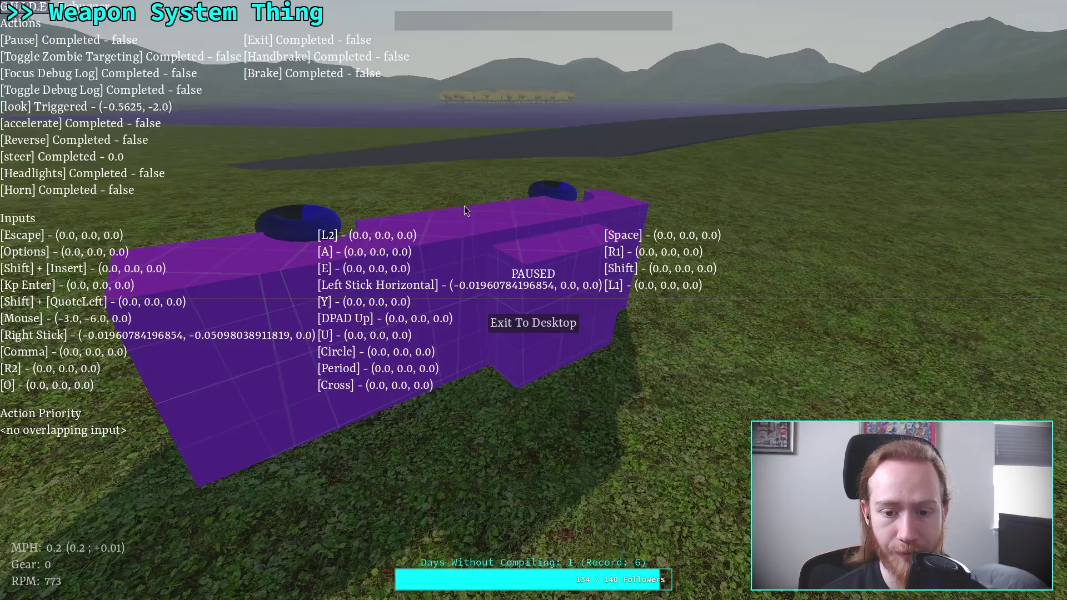
{"action": "left_click", "coordinate": [546, 332]}
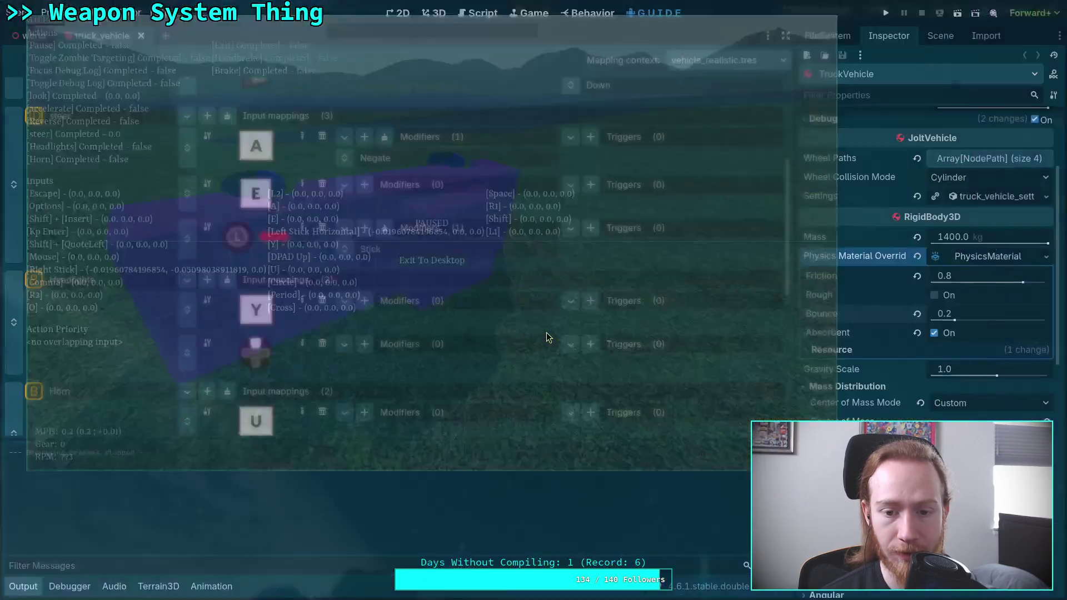
{"action": "left_click", "coordinate": [887, 15]}
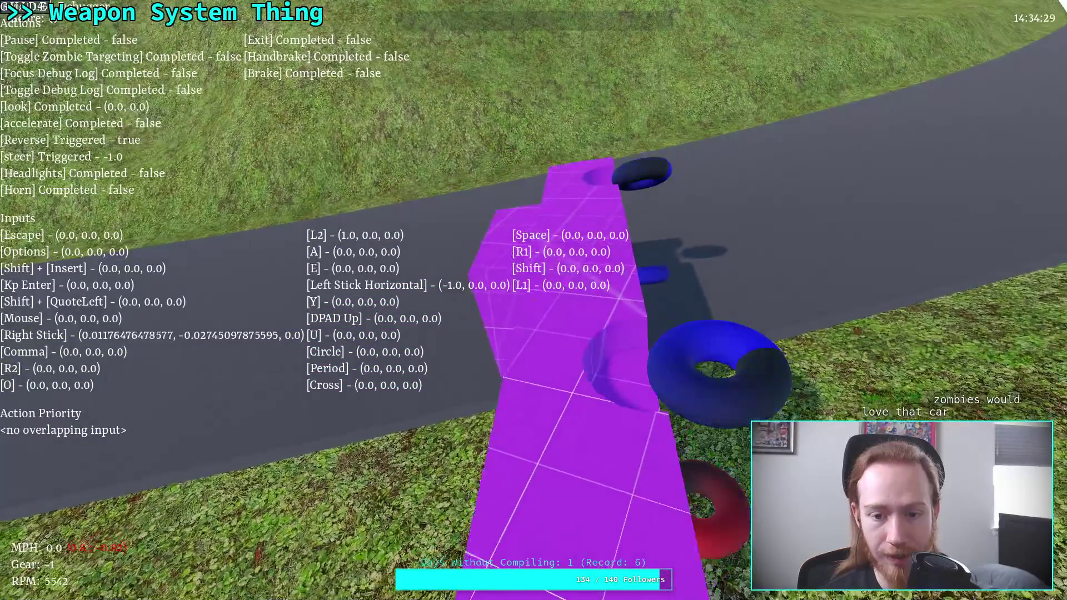
{"action": "key", "text": "Escape"}
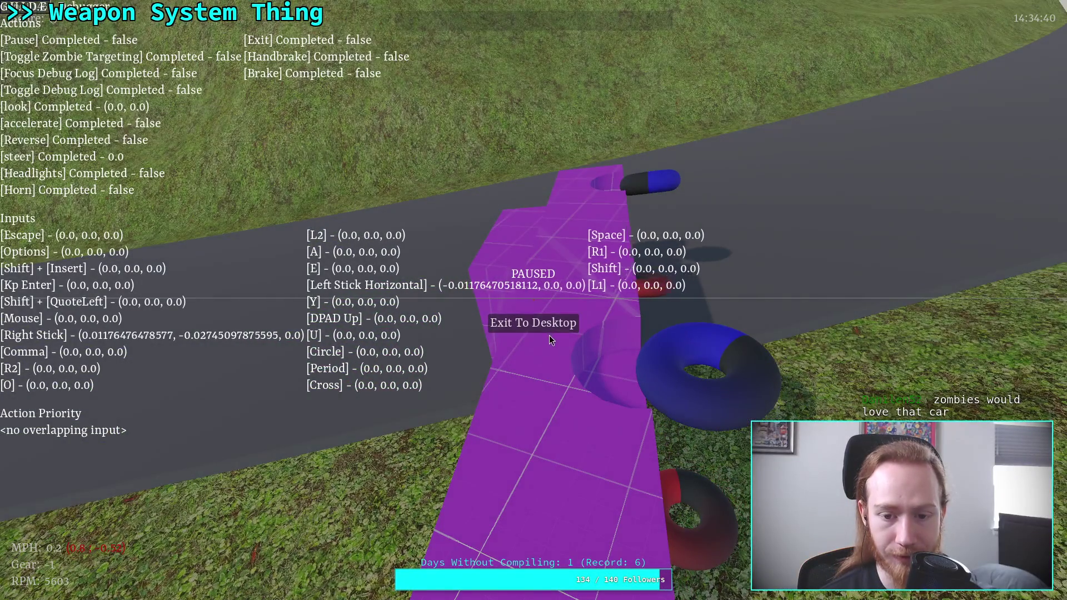
{"action": "left_click", "coordinate": [543, 329]}
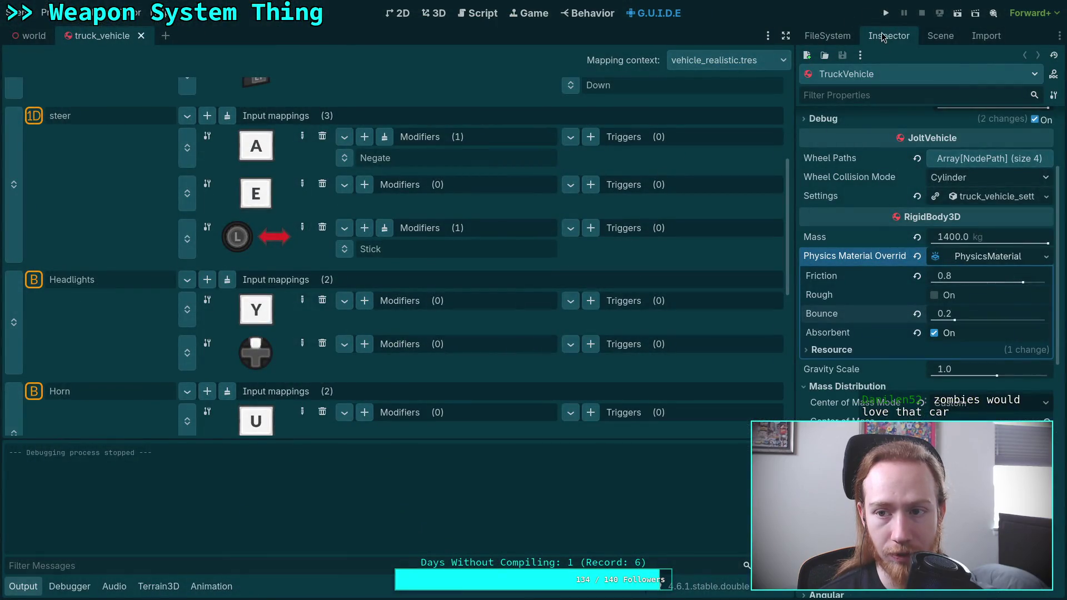
- Relaunch the game with F5, drive the truck again, then pause and exit to the editor
{"action": "key", "text": "F5"}
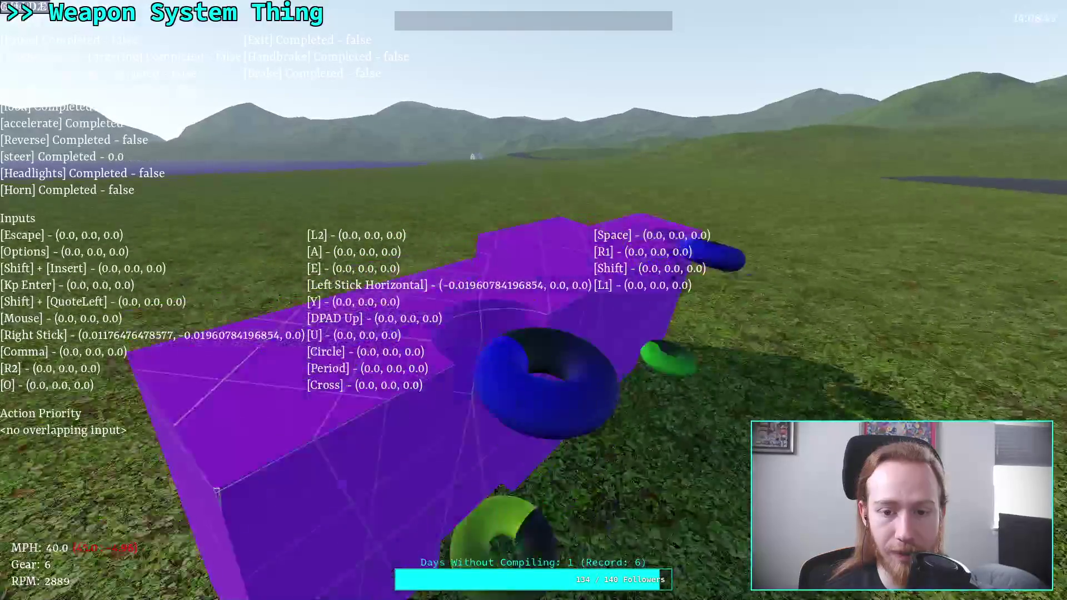
{"action": "key", "text": "Escape"}
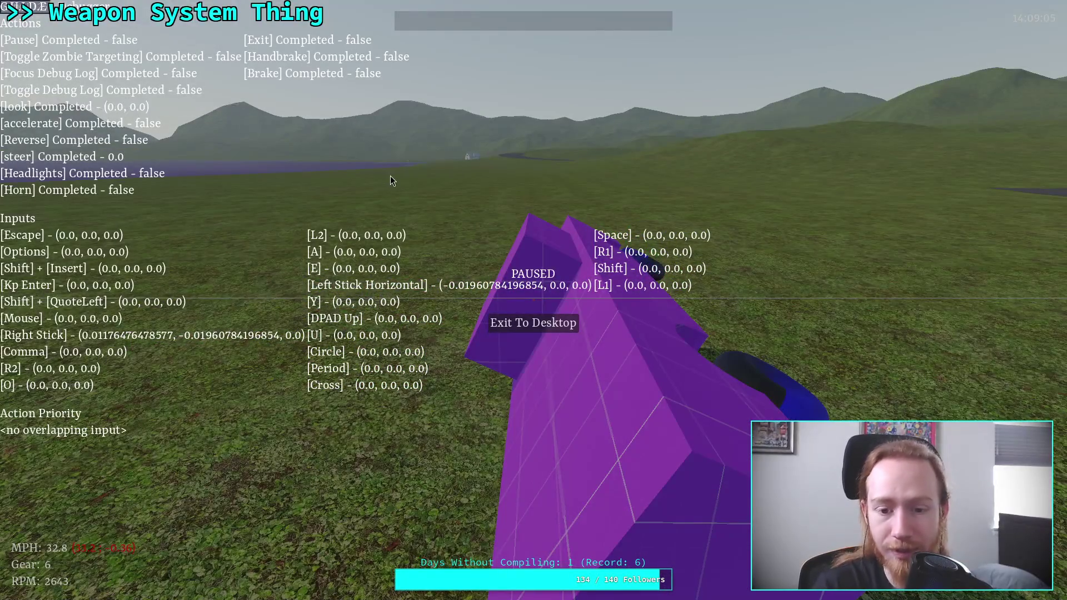
{"action": "left_click", "coordinate": [531, 325]}
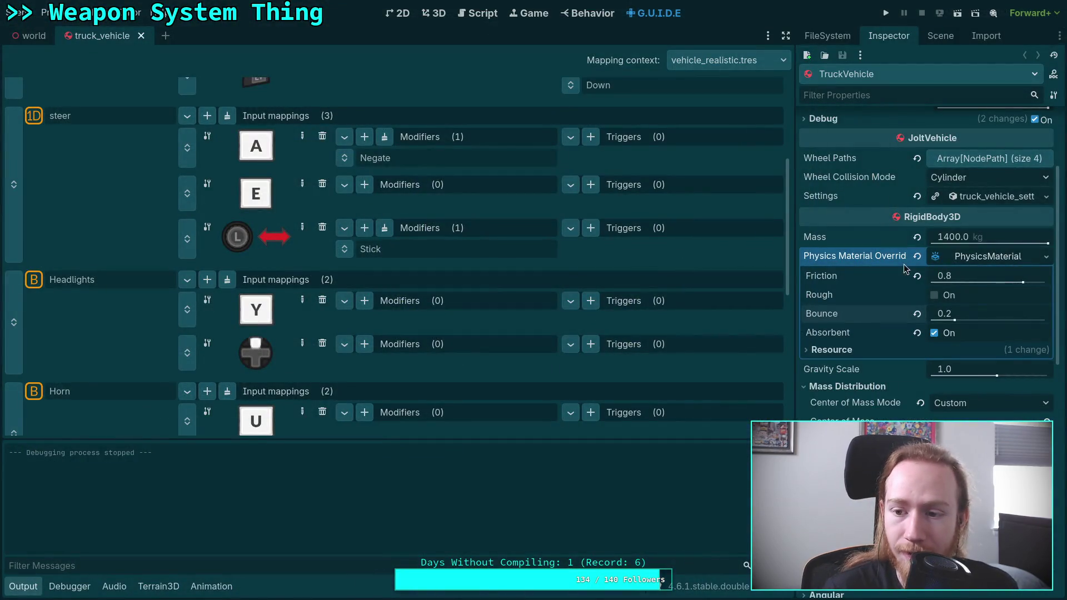
- Lower the truck's PhysicsMaterial bounce from 0.2 to 0.1 and save the truck_vehicle scene
{"action": "left_click", "coordinate": [979, 312]}
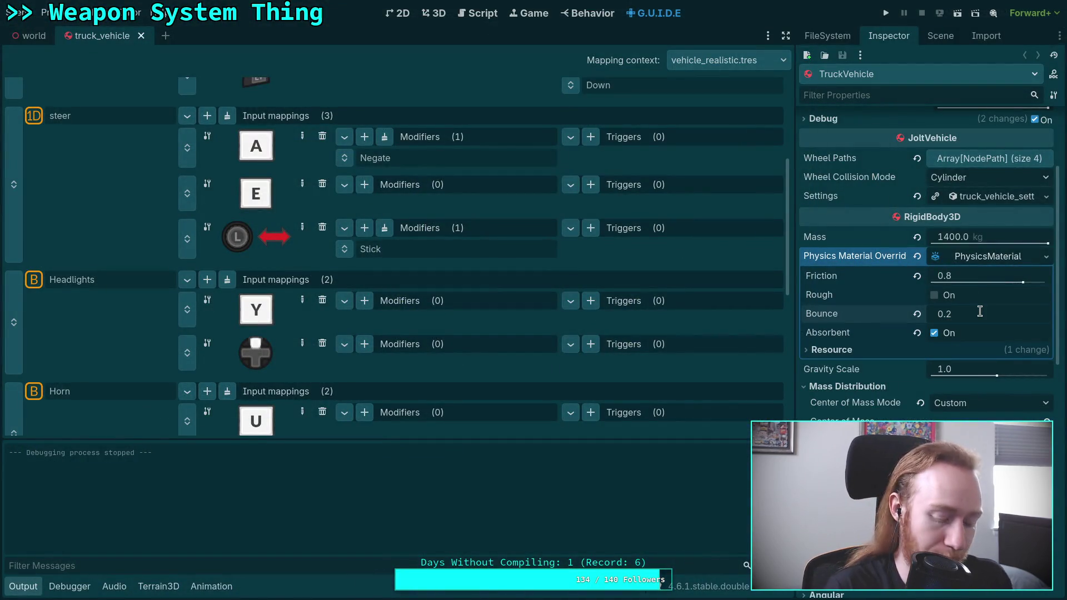
{"action": "type", "text": "0.1"}
{"action": "key", "text": "Return"}
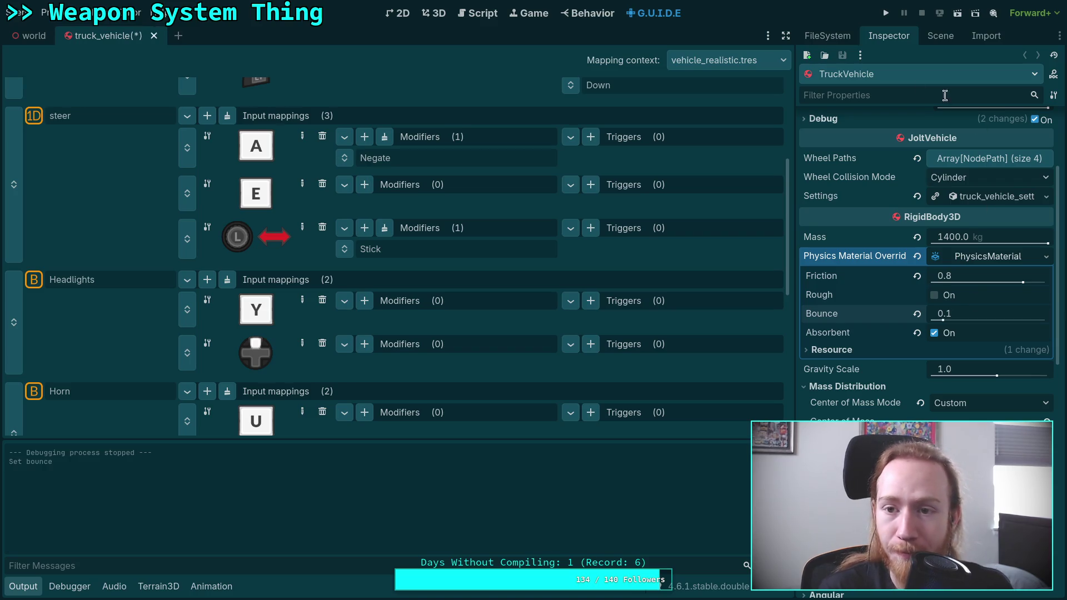
{"action": "key", "text": "ctrl+s"}
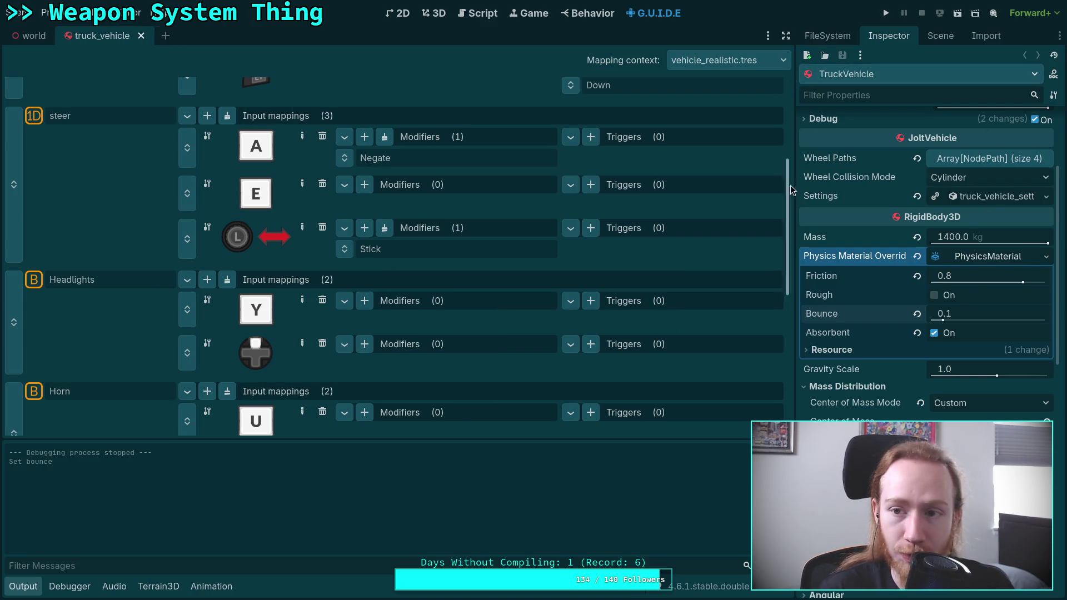
- Run the project to test the new bounce, then pause and exit back to the editor
{"action": "left_click", "coordinate": [886, 13]}
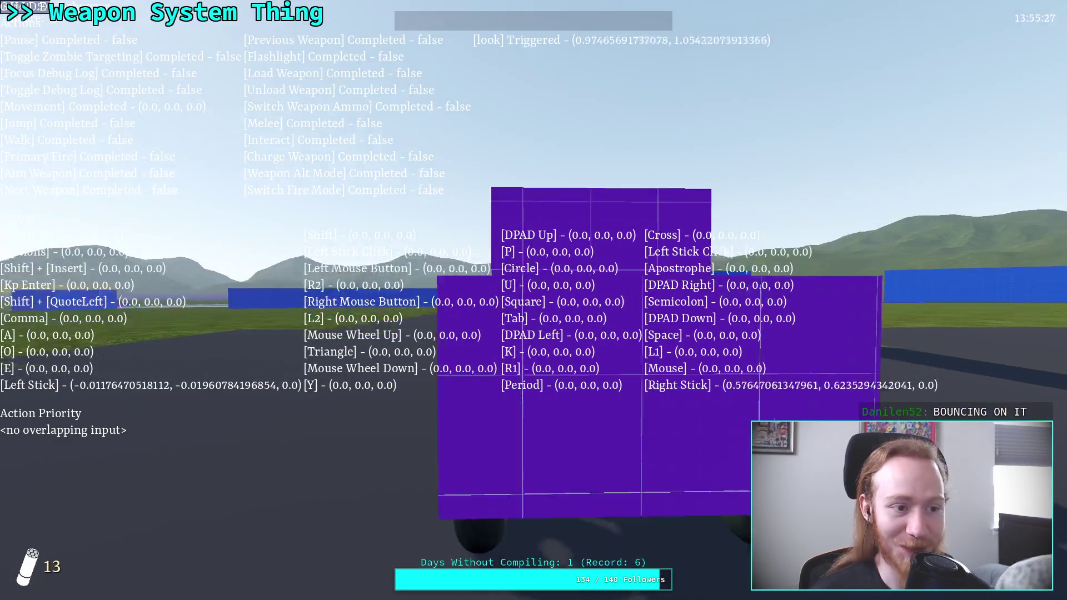
{"action": "key", "text": "Escape"}
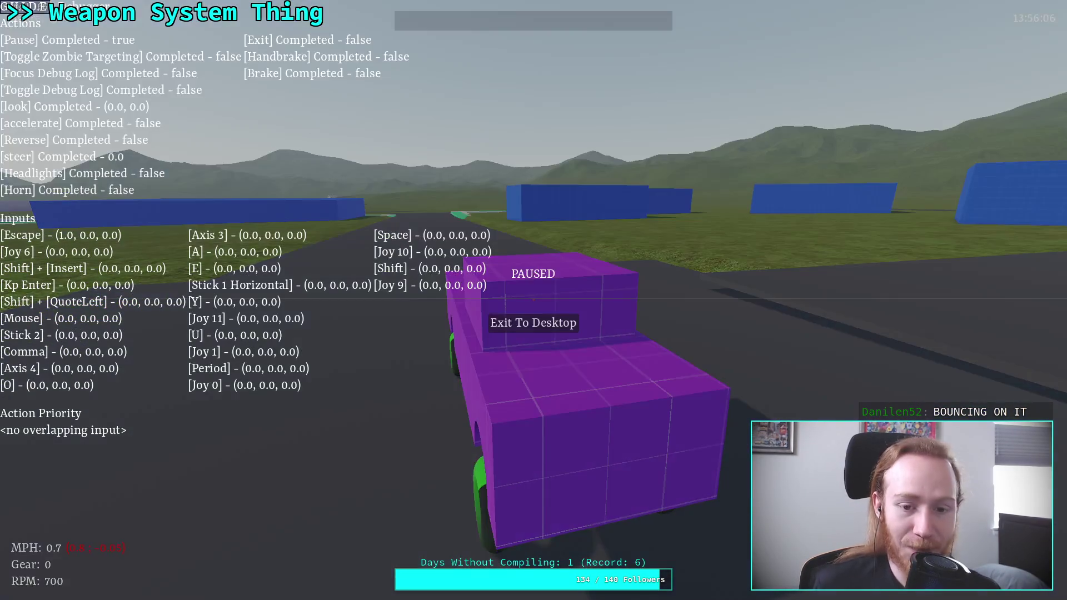
{"action": "left_click", "coordinate": [546, 328]}
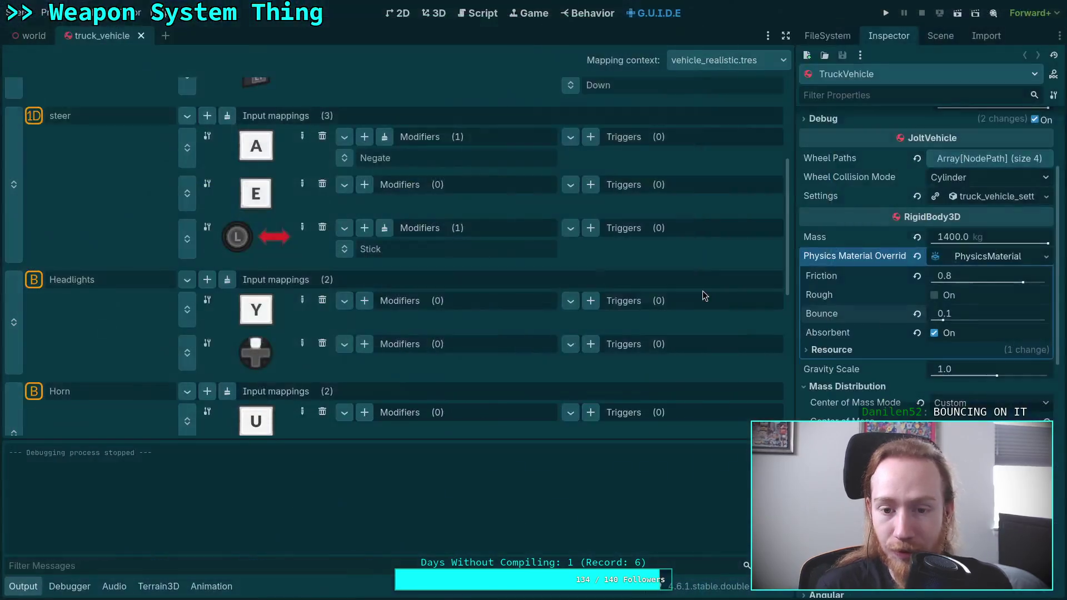
{"action": "left_click", "coordinate": [940, 36]}
- Show the FileSystem dock and scroll the res:// tree to the scene/weapon folder
{"action": "left_click", "coordinate": [832, 37]}
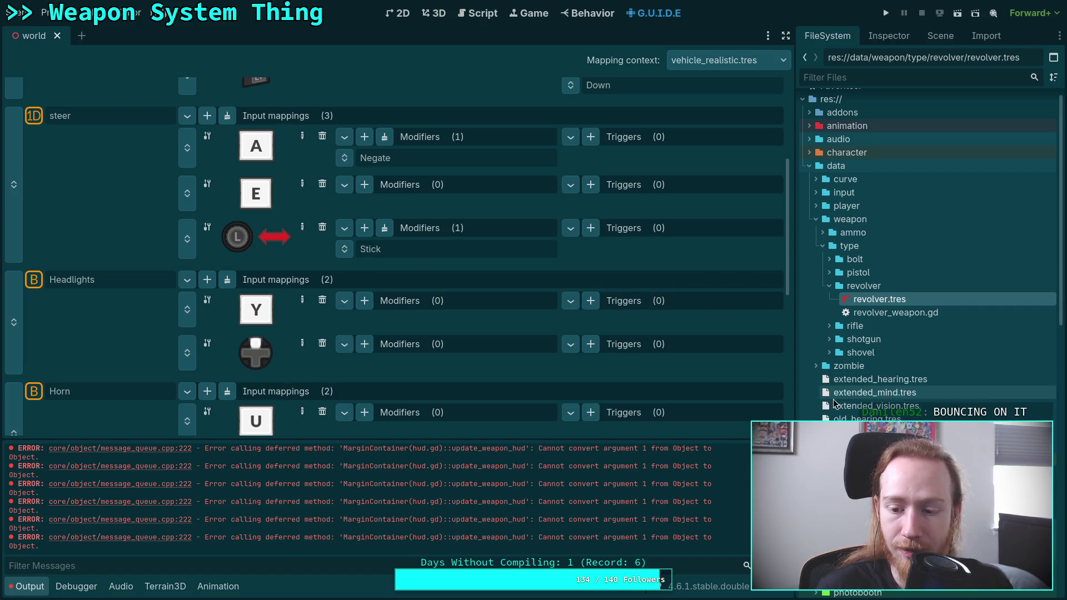
{"action": "scroll", "coordinate": [927, 250], "scroll_direction": "down", "scroll_amount": 10}
{"action": "scroll", "coordinate": [969, 405], "scroll_direction": "down", "scroll_amount": 5}
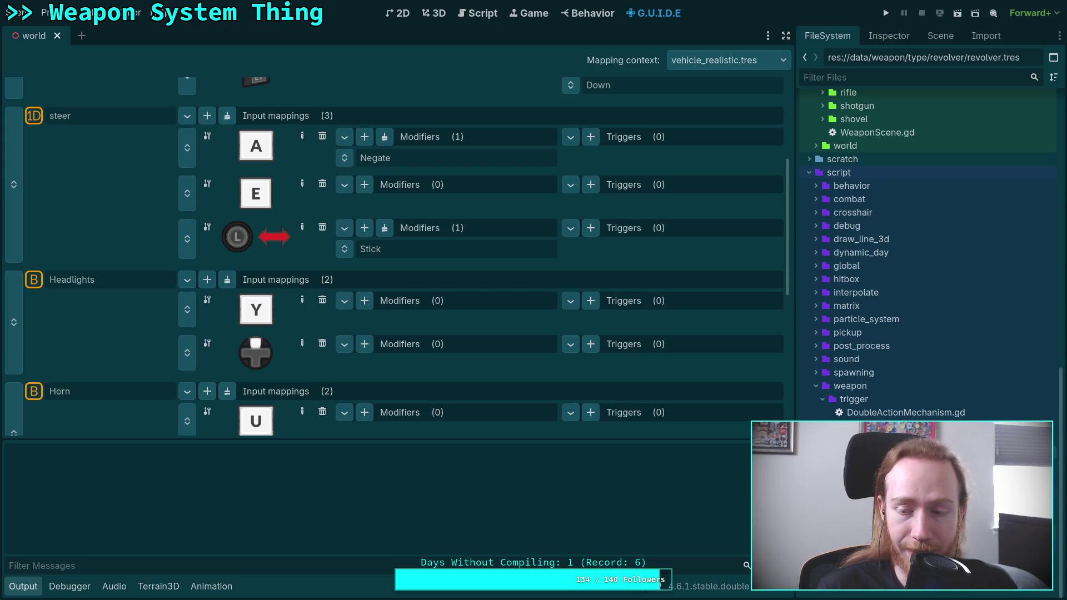
{"action": "scroll", "coordinate": [927, 250], "scroll_direction": "up", "scroll_amount": 3}
{"action": "scroll", "coordinate": [927, 250], "scroll_direction": "down", "scroll_amount": 3}
{"action": "scroll", "coordinate": [922, 389], "scroll_direction": "up", "scroll_amount": 6}
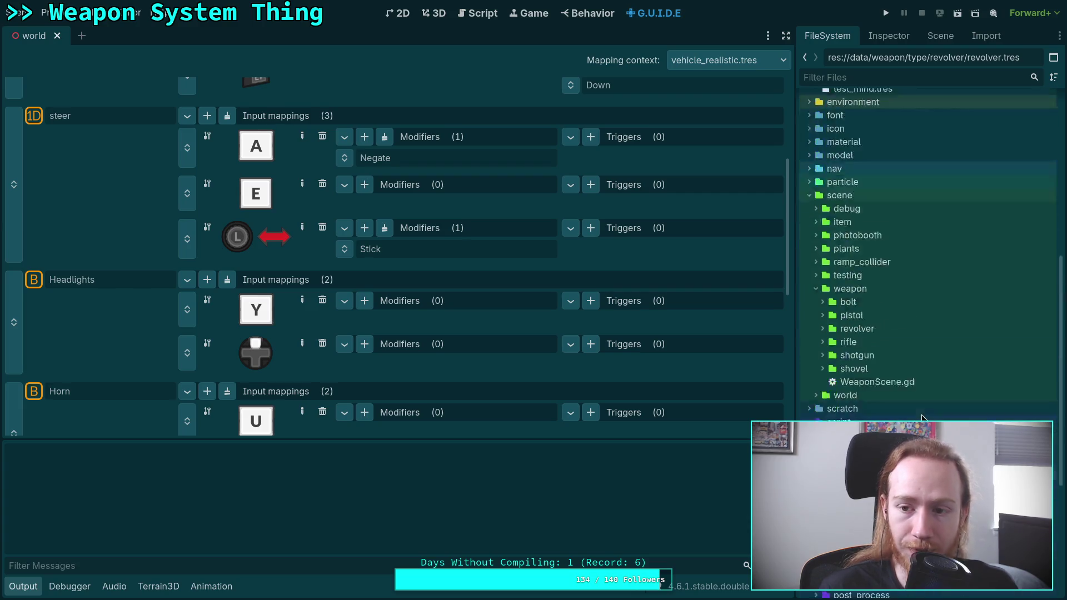
{"action": "scroll", "coordinate": [922, 389], "scroll_direction": "down", "scroll_amount": 4}
{"action": "scroll", "coordinate": [911, 334], "scroll_direction": "up", "scroll_amount": 5}
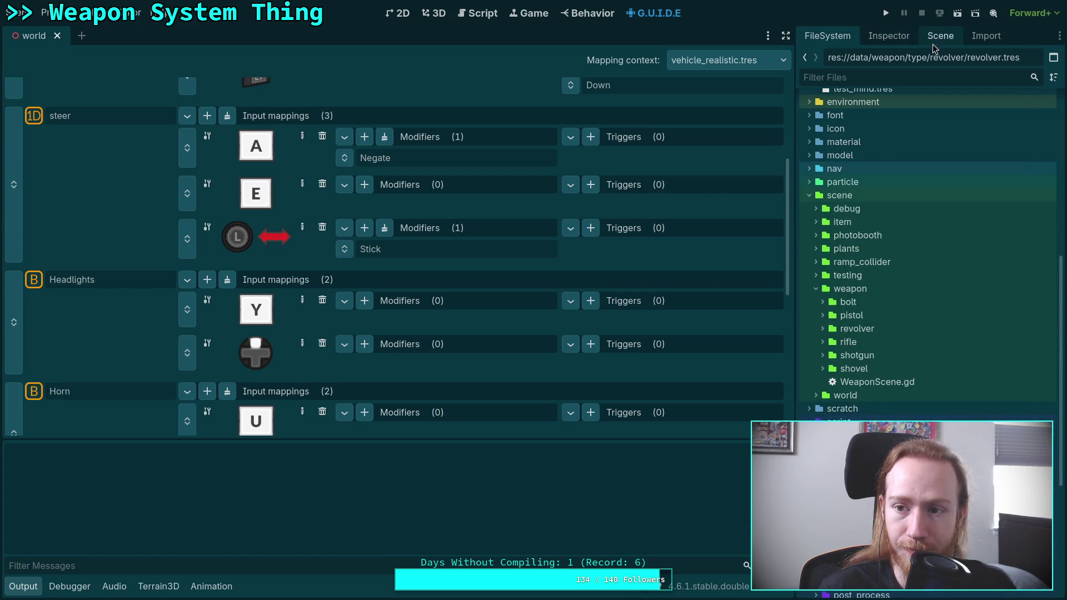
- Hide the GuideDebugger node, set its Process Mode to Disabled, save the world scene and run
{"action": "left_click", "coordinate": [940, 35]}
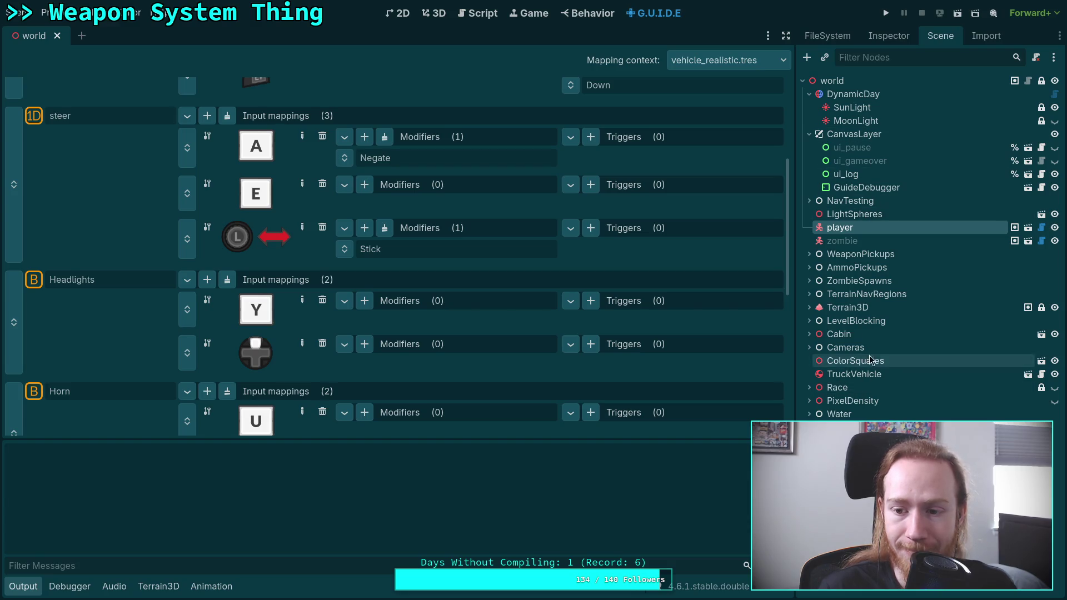
{"action": "left_click", "coordinate": [866, 188]}
{"action": "left_click", "coordinate": [1054, 187]}
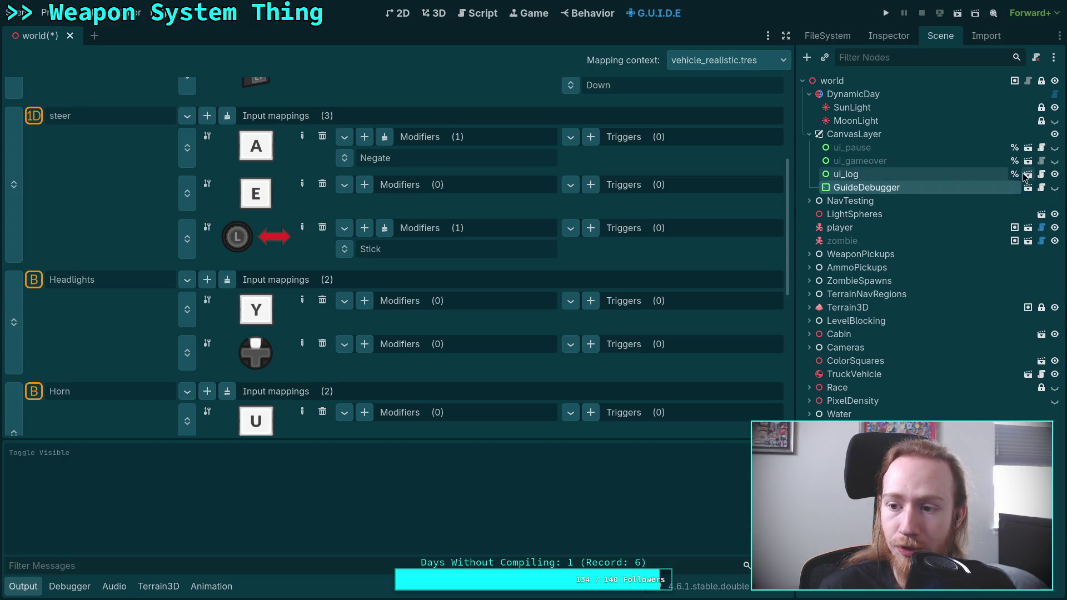
{"action": "left_click", "coordinate": [888, 34]}
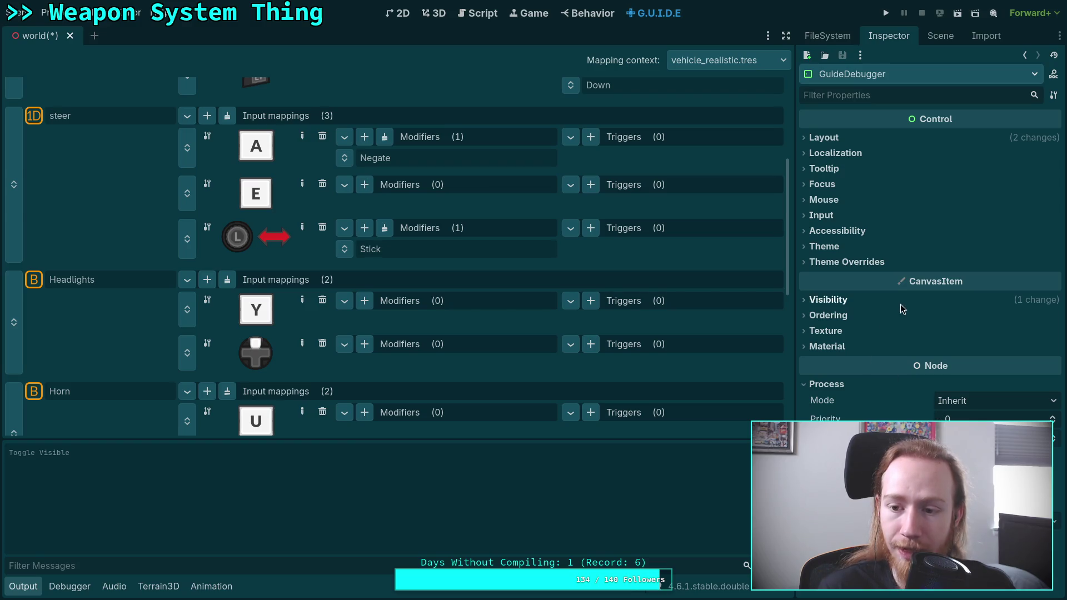
{"action": "left_click", "coordinate": [994, 489]}
{"action": "key", "text": "ctrl+s"}
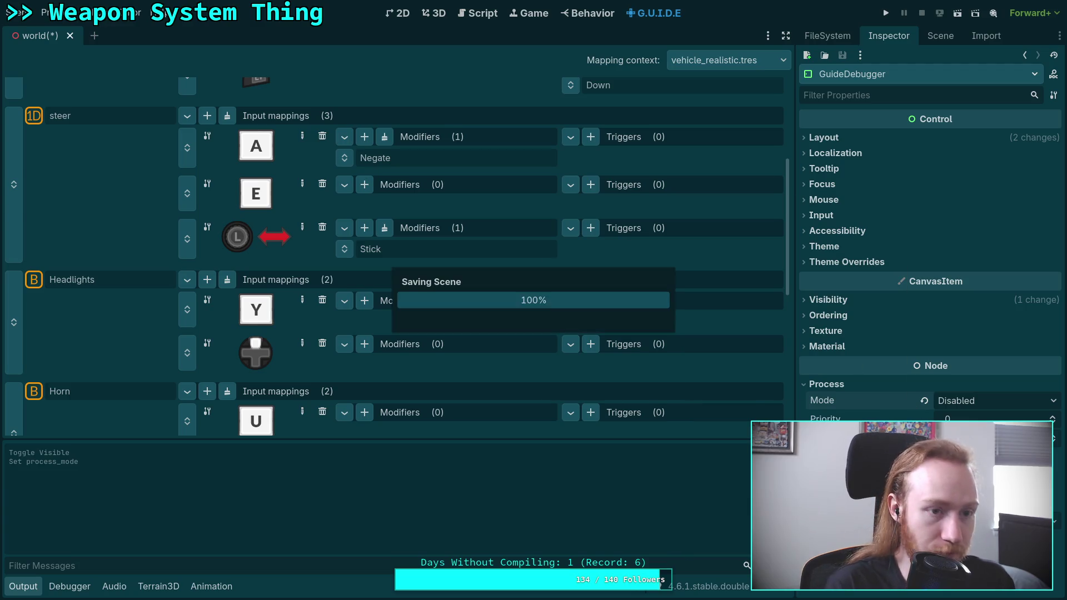
{"action": "left_click", "coordinate": [884, 13]}
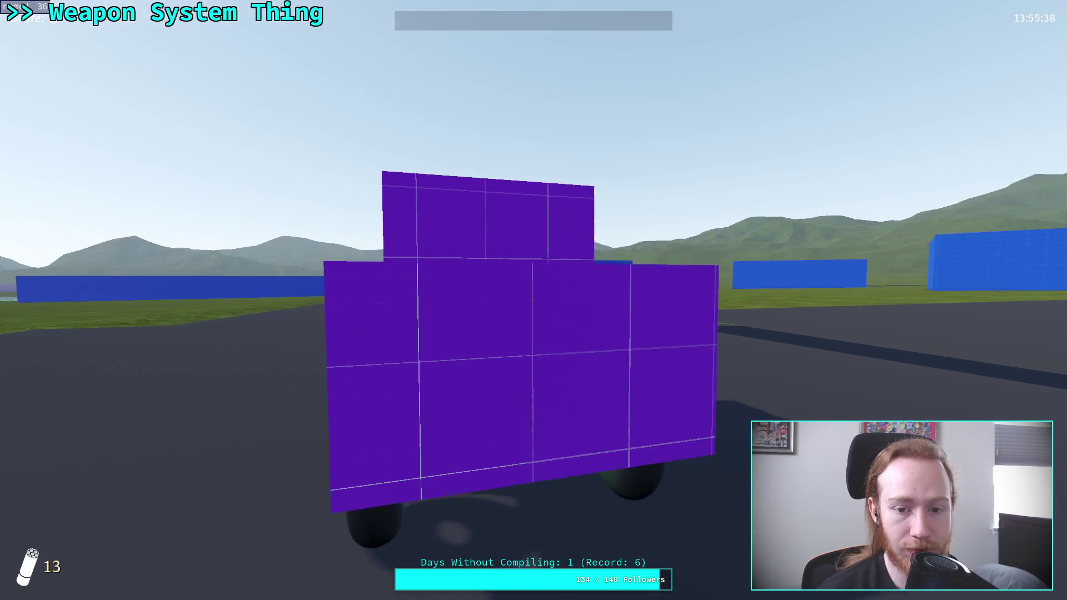
- Drive the truck across the field and through the lane between red walls, then pause and quit
{"action": "key", "text": "w"}
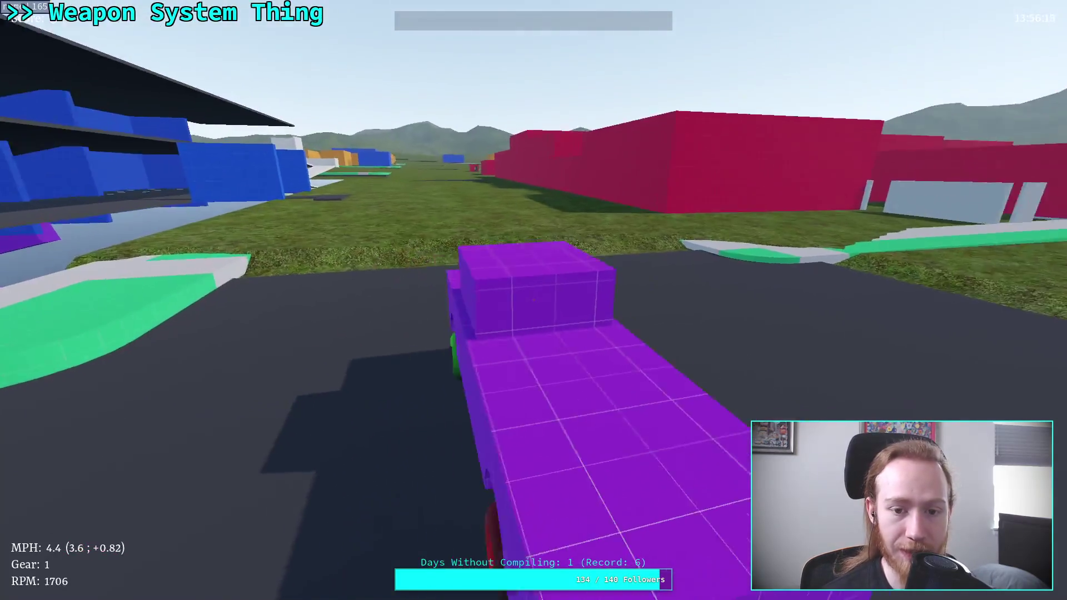
{"action": "key", "text": "a"}
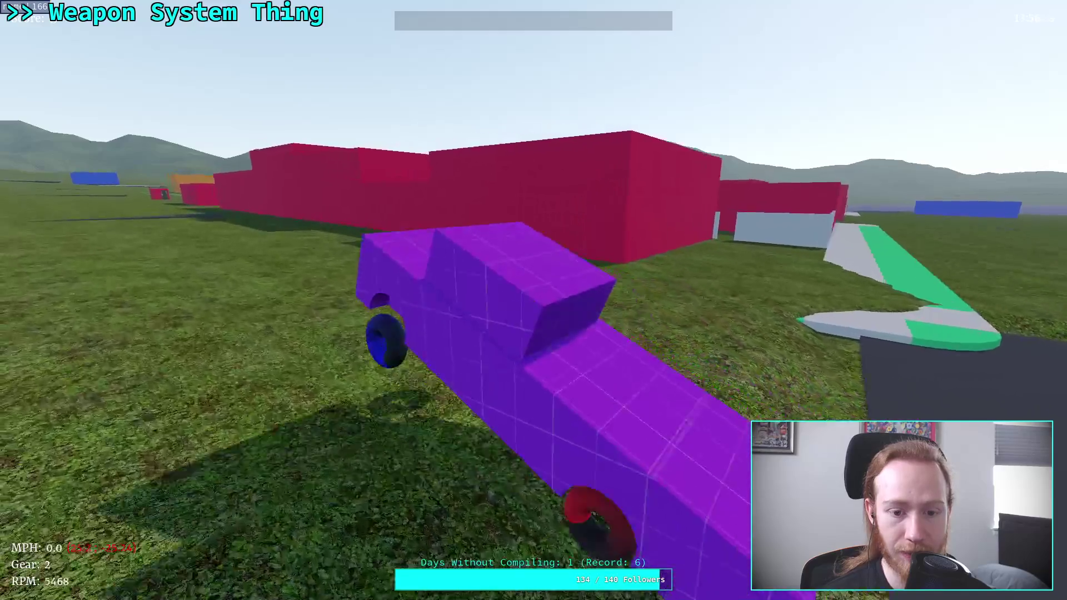
{"action": "key", "text": "w"}
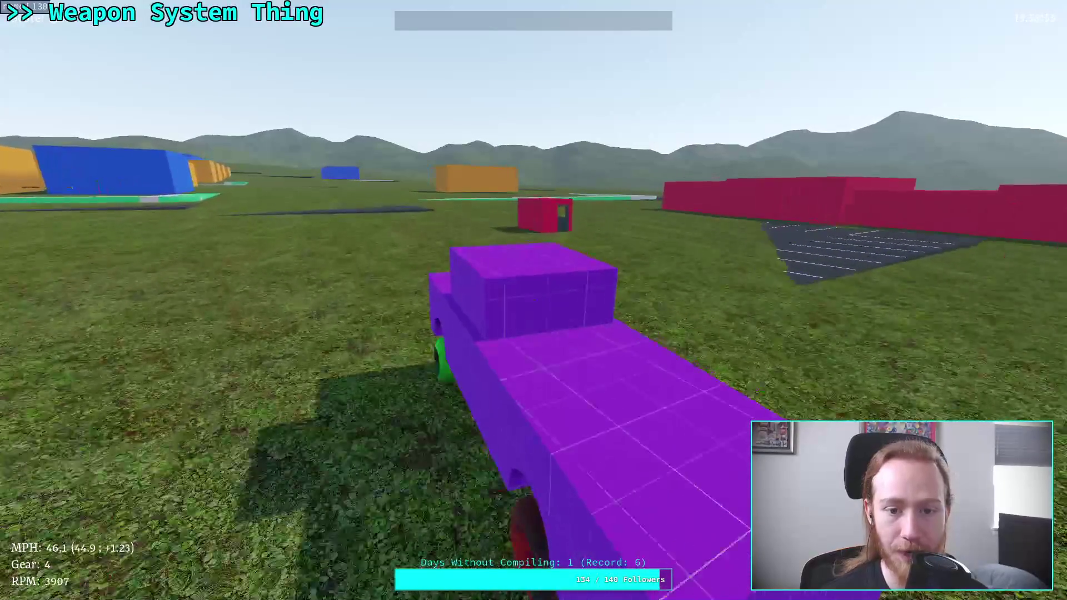
{"action": "key", "text": "a"}
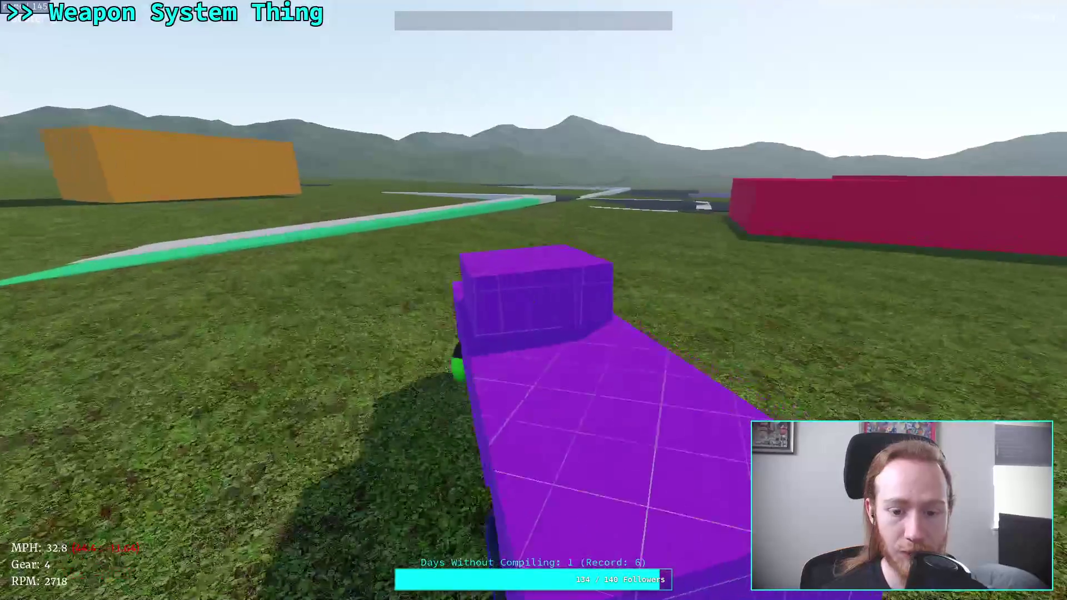
{"action": "key", "text": "d"}
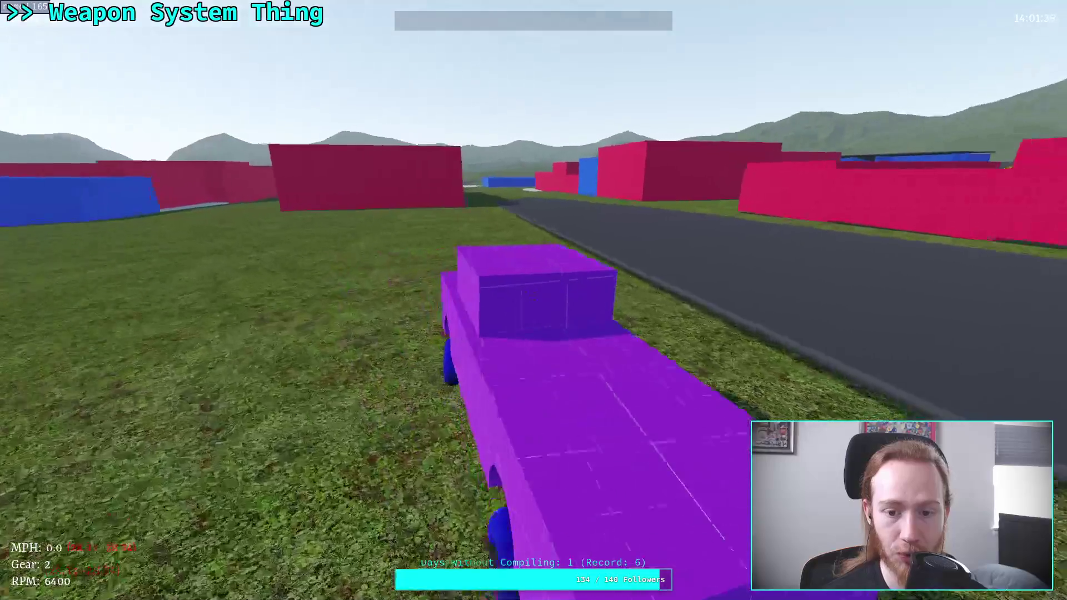
{"action": "key", "text": "a"}
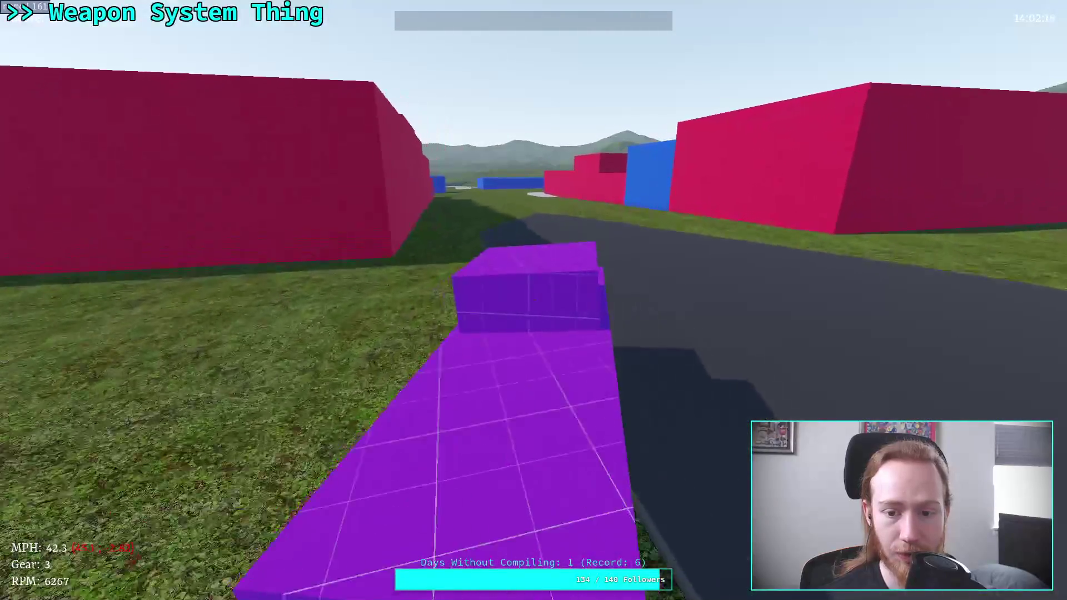
{"action": "key", "text": "w"}
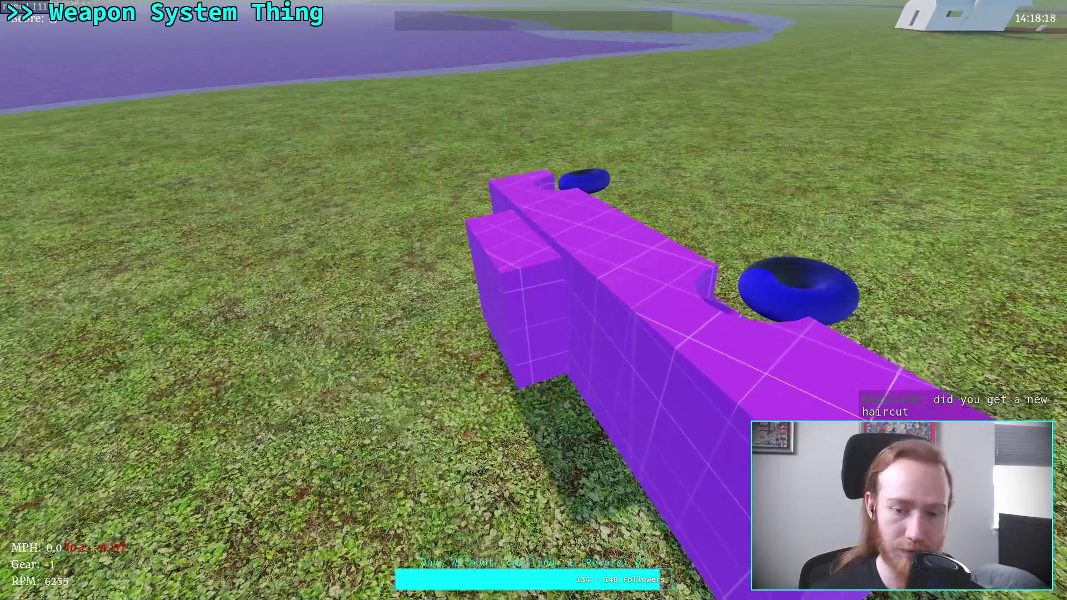
{"action": "key", "text": "Escape"}
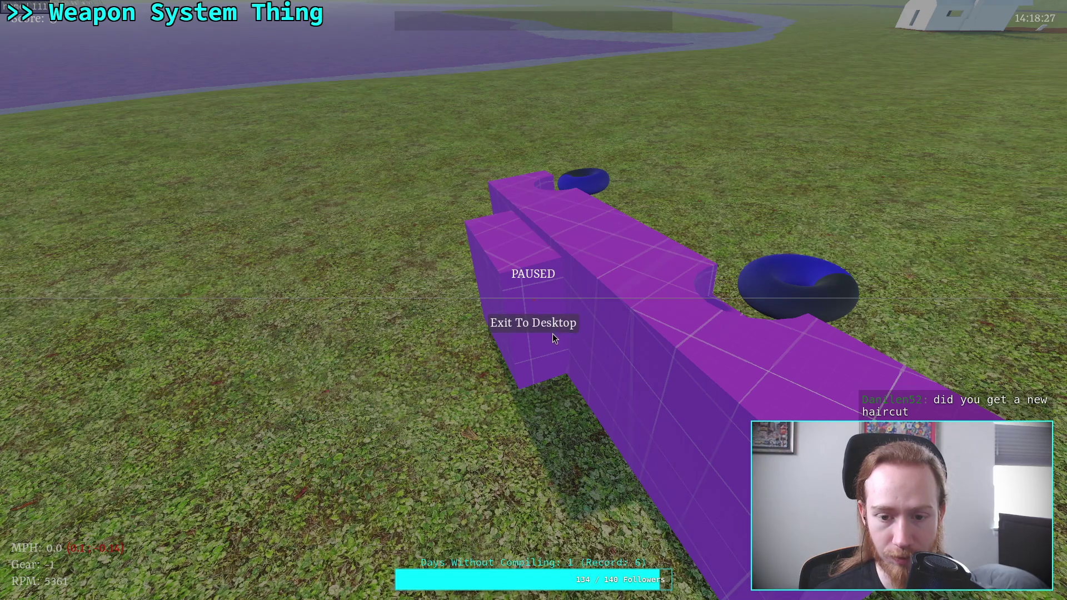
{"action": "left_click", "coordinate": [545, 324]}
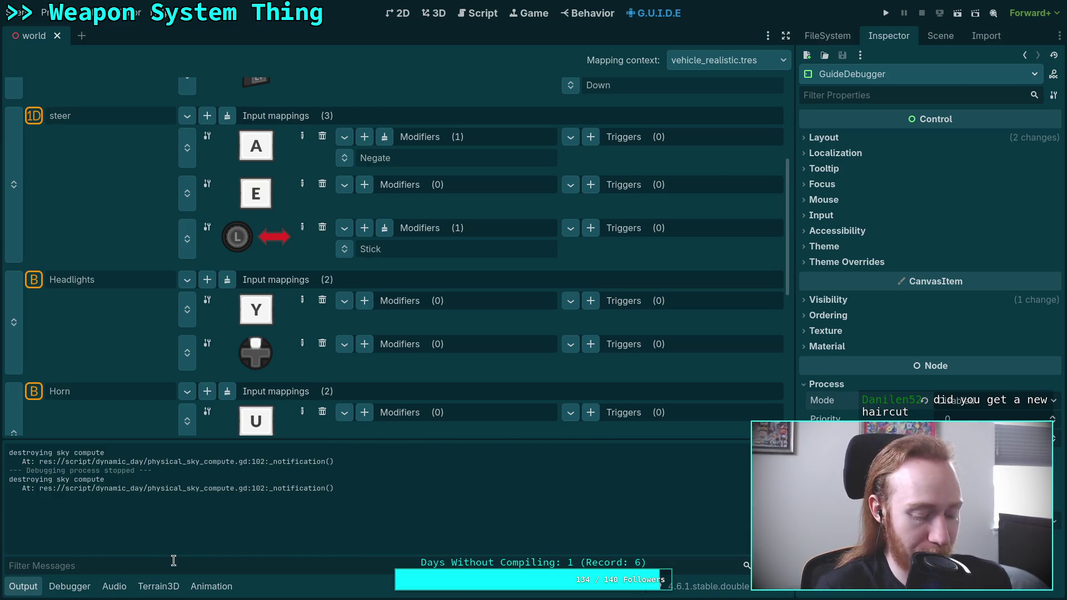
- Collapse the Output panel to reveal more input mappings and relaunch the game
{"action": "left_click", "coordinate": [12, 594]}
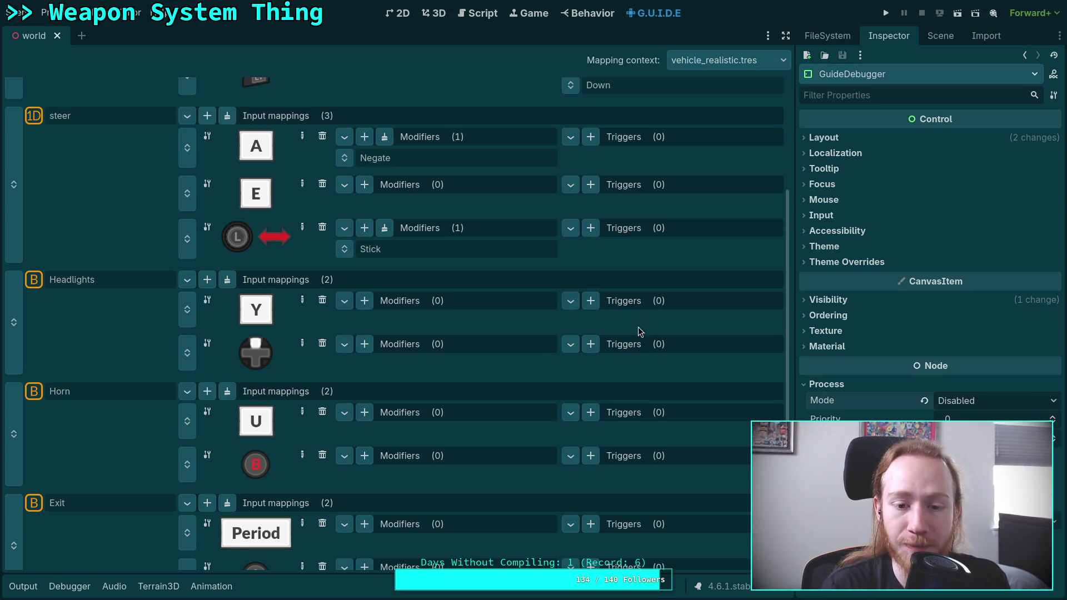
{"action": "left_click", "coordinate": [885, 13]}
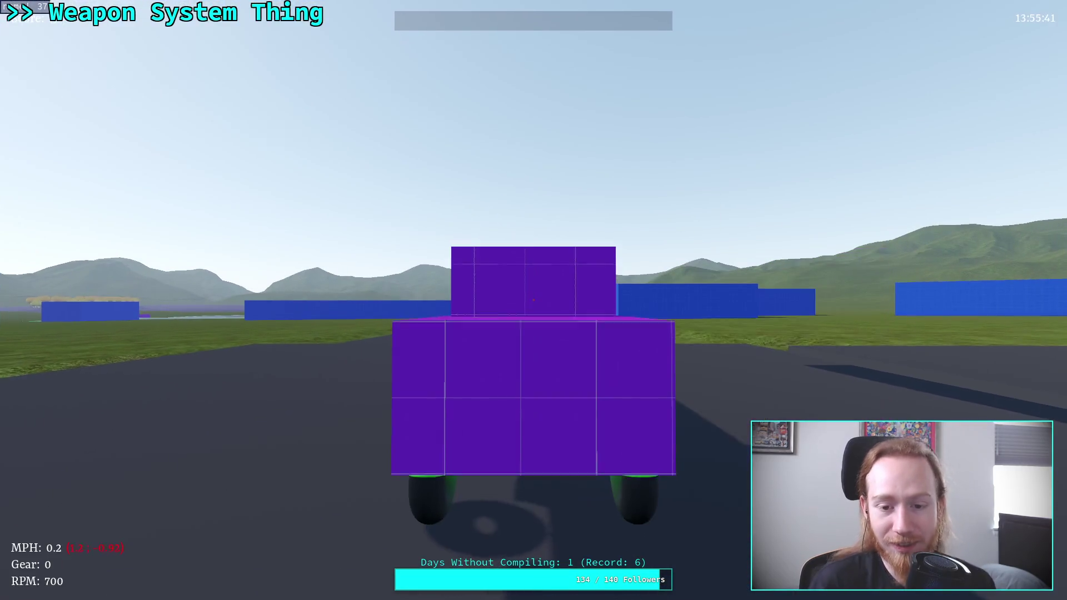
- Reverse the truck to about 15.4 MPH in gear -1, then pause and exit the game
{"action": "key", "text": "s"}
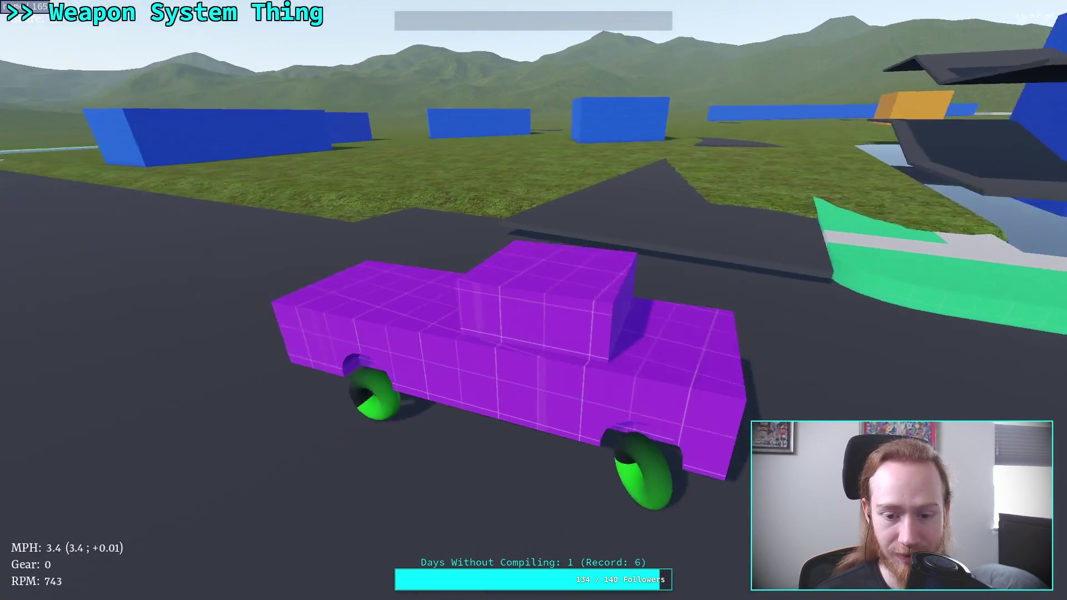
{"action": "key", "text": "s"}
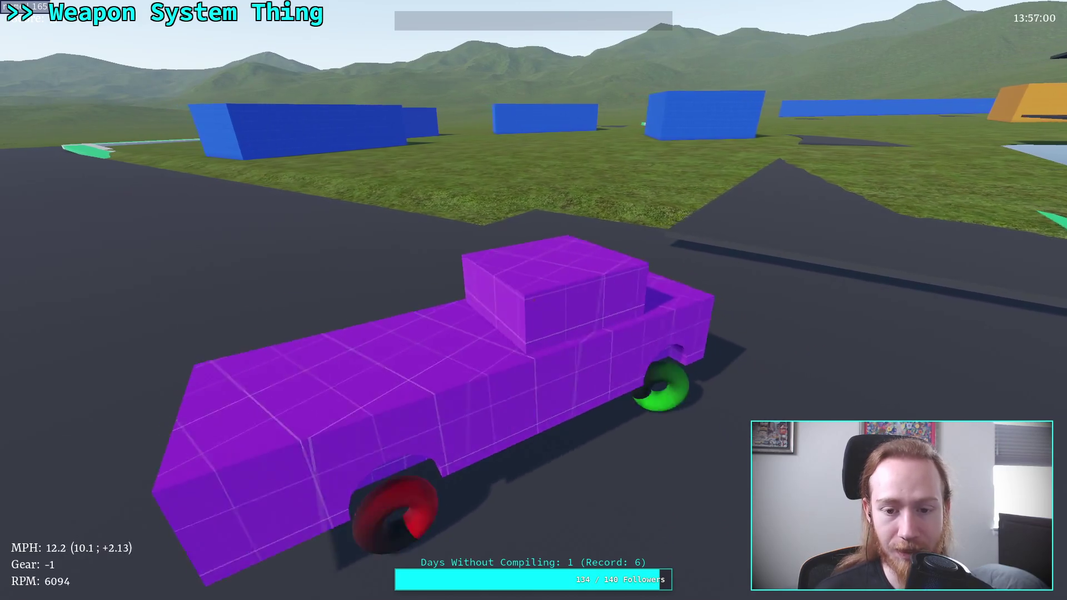
{"action": "key", "text": "Escape"}
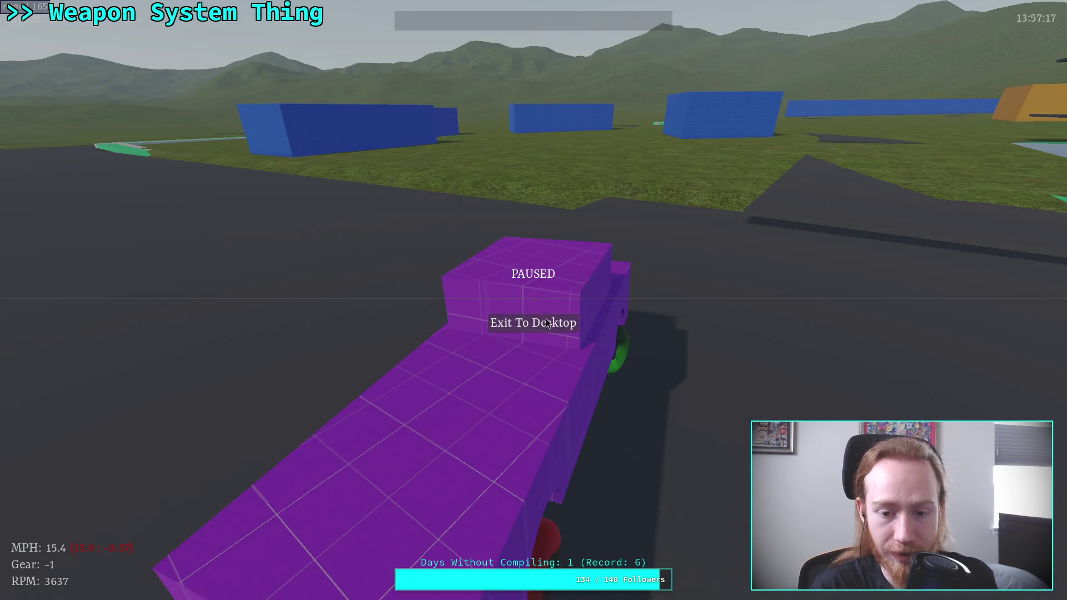
{"action": "left_click", "coordinate": [544, 321]}
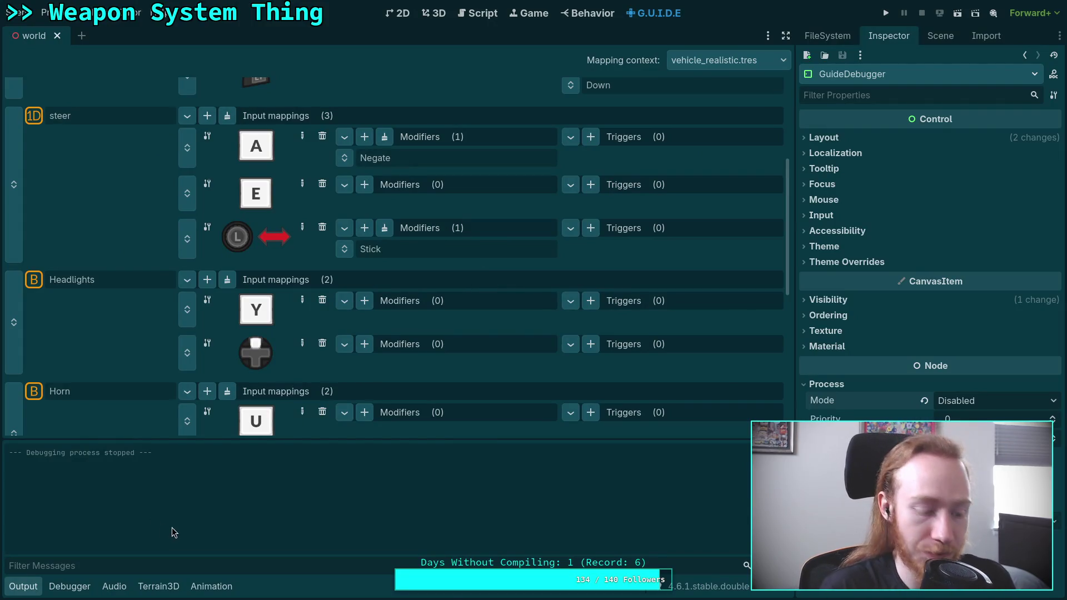
- Collapse the Output panel, switch to the Script workspace and collapse the CanvasLayer branch in the Scene dock
{"action": "left_click", "coordinate": [28, 589]}
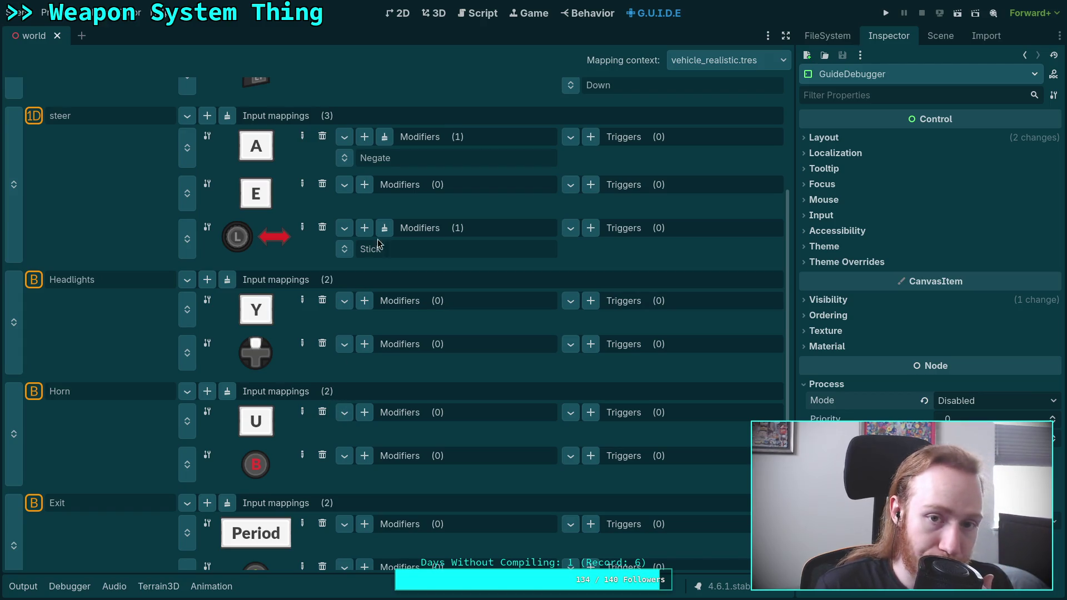
{"action": "left_click", "coordinate": [477, 13]}
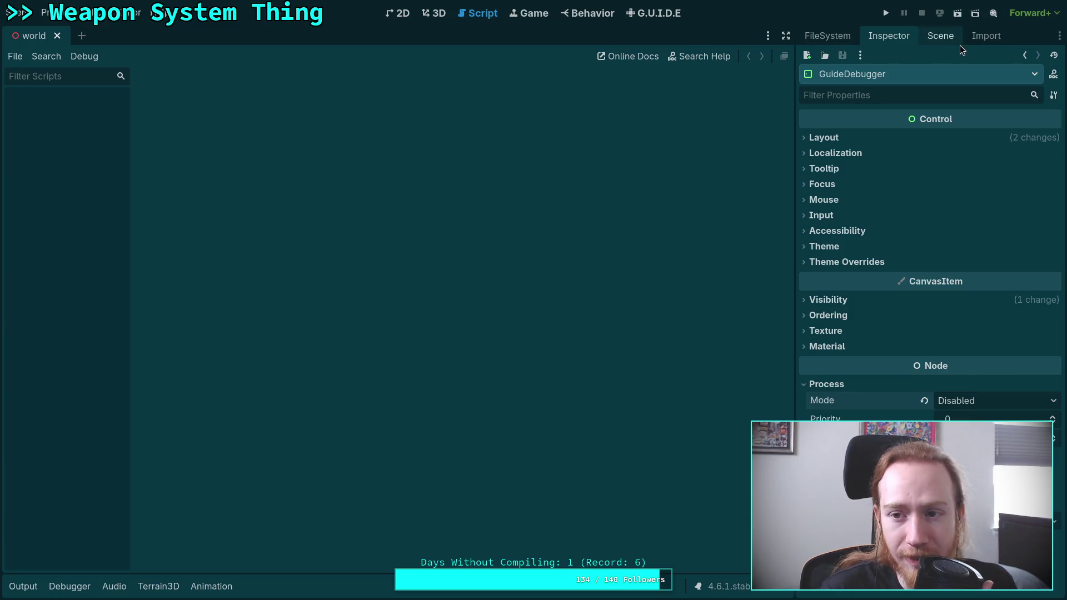
{"action": "left_click", "coordinate": [941, 42]}
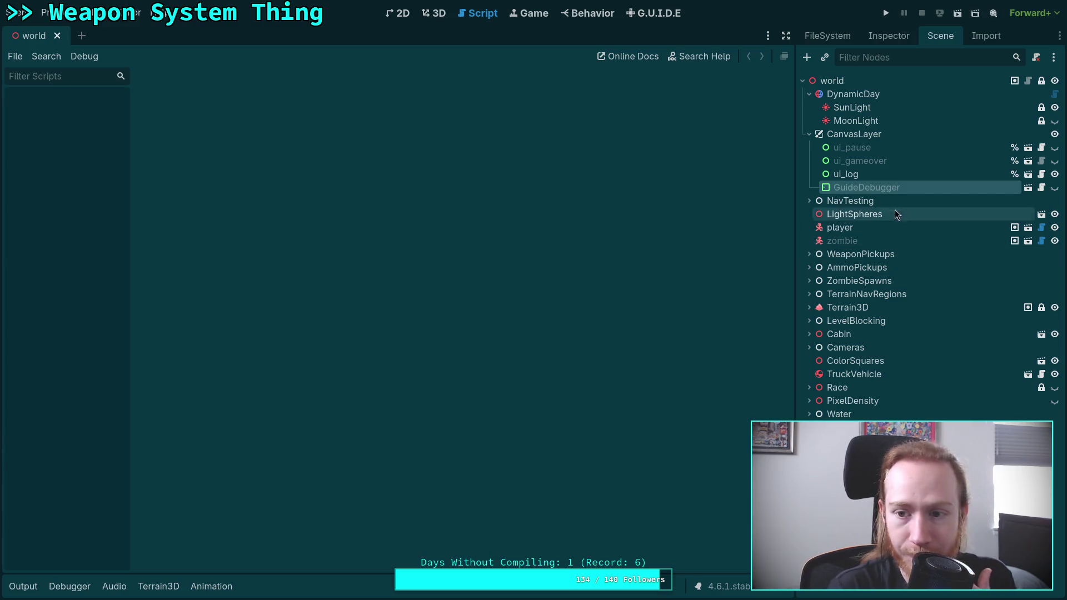
{"action": "left_click", "coordinate": [809, 134]}
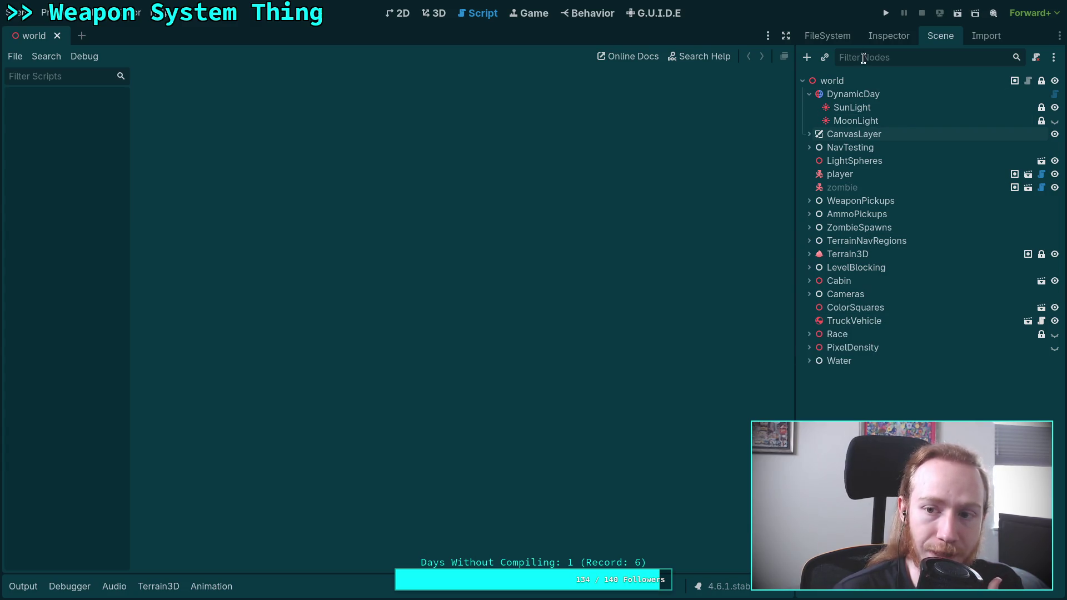
{"action": "left_click", "coordinate": [881, 37]}
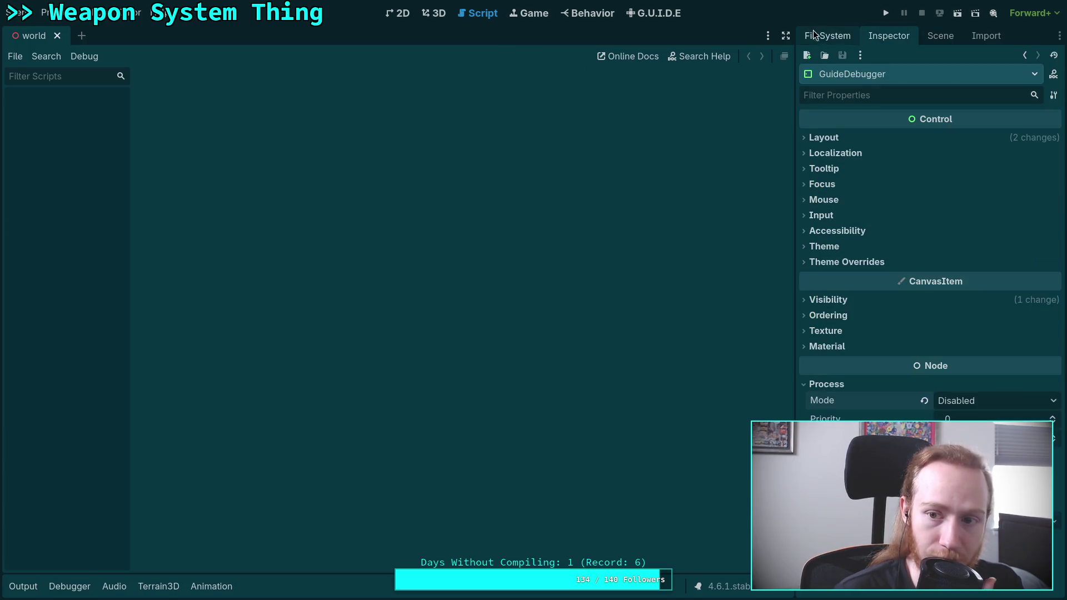
- Show the FileSystem dock and collapse the script folder
{"action": "left_click", "coordinate": [827, 35]}
{"action": "scroll", "coordinate": [905, 302], "scroll_direction": "down", "scroll_amount": 4}
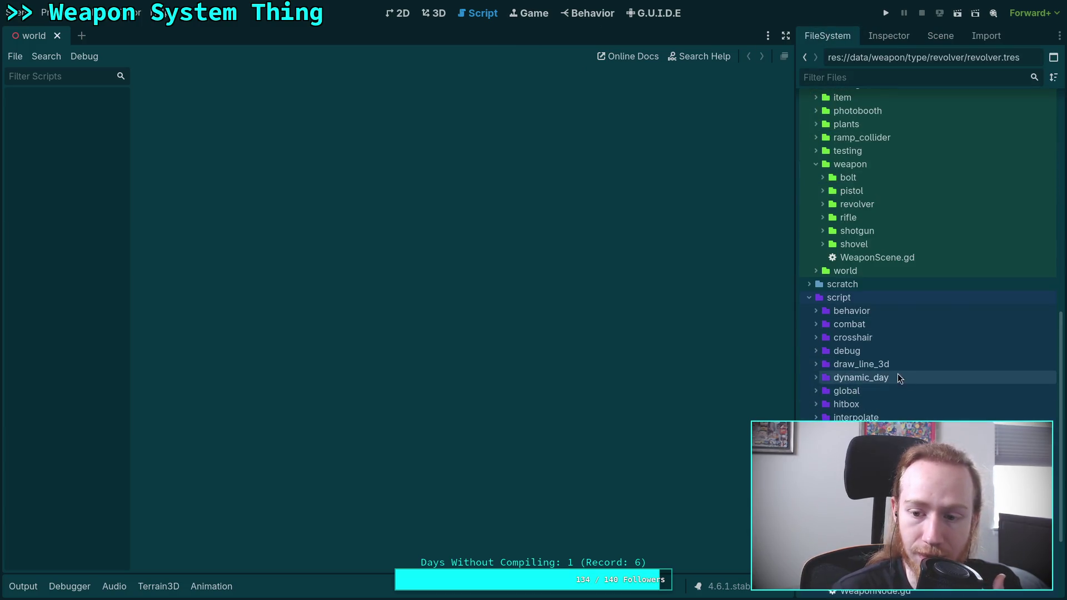
{"action": "left_click", "coordinate": [805, 298]}
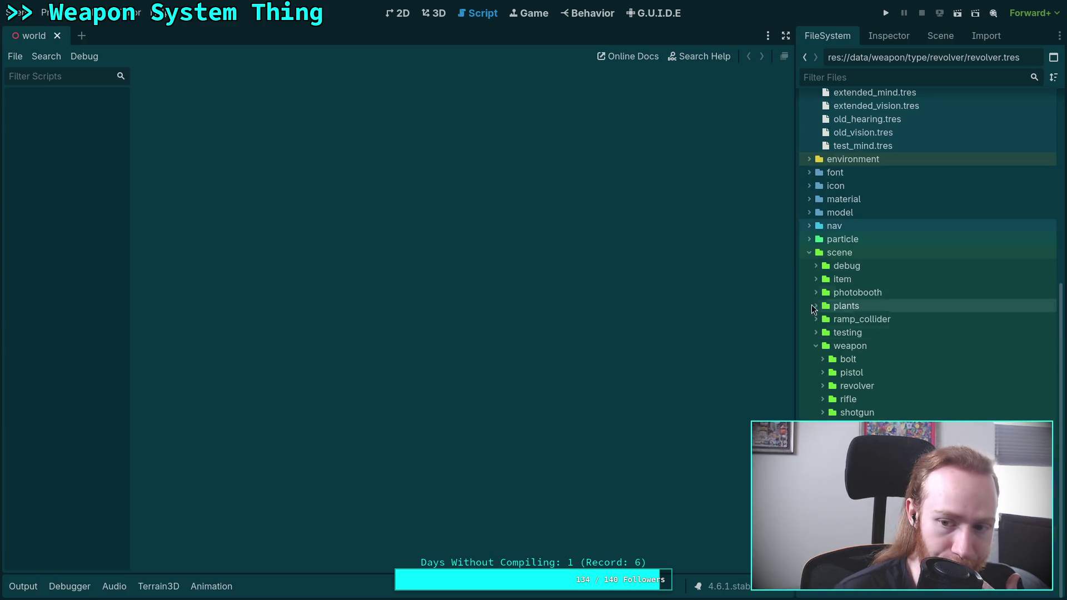
{"action": "scroll", "coordinate": [807, 250], "scroll_direction": "up", "scroll_amount": 5}
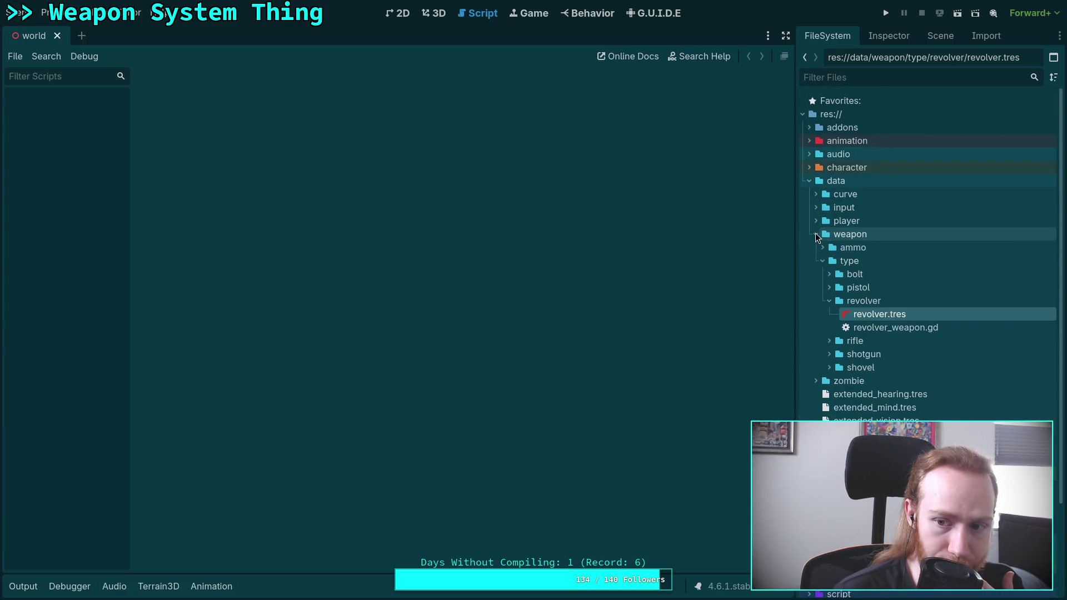
- Collapse the weapon and data folders and open character/player.gd
{"action": "left_click", "coordinate": [816, 233]}
{"action": "left_click", "coordinate": [809, 181]}
{"action": "left_click", "coordinate": [808, 168]}
{"action": "double_click", "coordinate": [858, 207]}
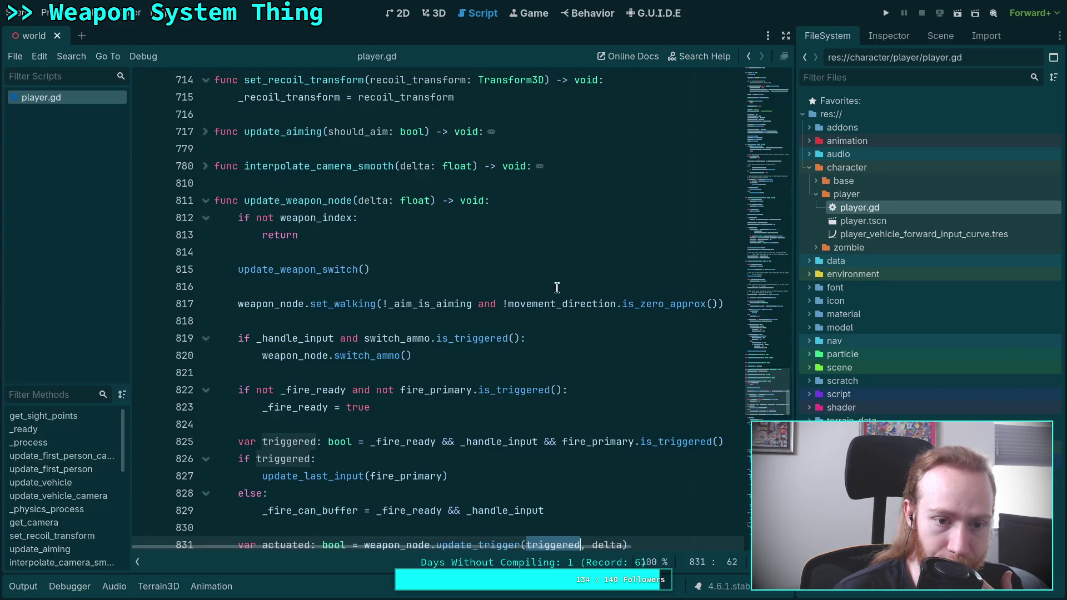
- Fold the update_weapon_node function and unfold interact_with in player.gd
{"action": "left_click", "coordinate": [206, 200]}
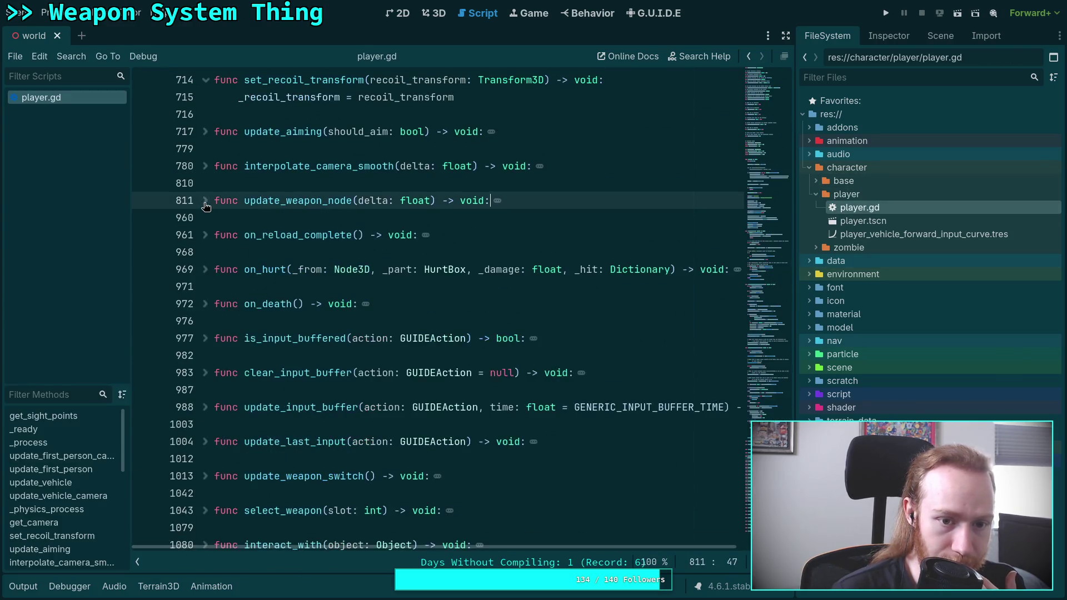
{"action": "scroll", "coordinate": [222, 261], "scroll_direction": "down", "scroll_amount": 6}
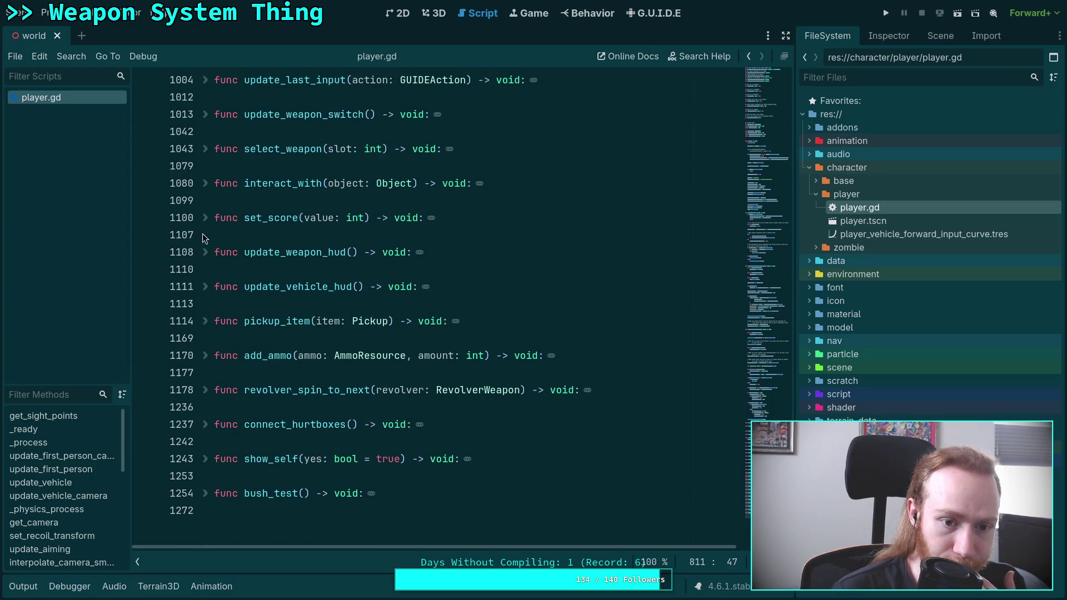
{"action": "left_click", "coordinate": [205, 184]}
{"action": "scroll", "coordinate": [332, 271], "scroll_direction": "down", "scroll_amount": 2}
{"action": "scroll", "coordinate": [400, 303], "scroll_direction": "up", "scroll_amount": 2}
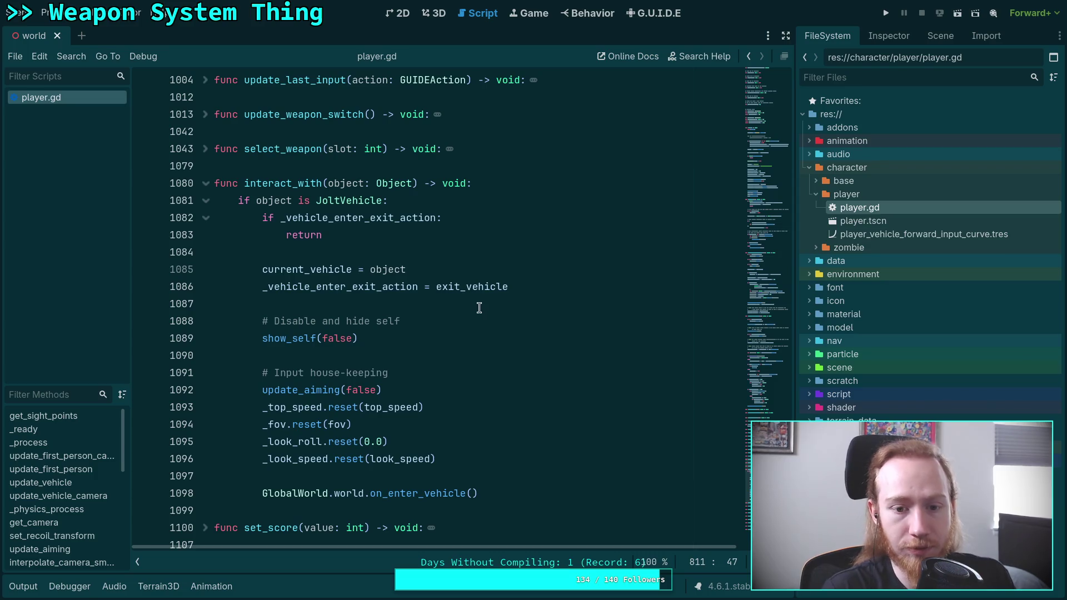
- Insert blank lines after interact_with's early return, leaving the cursor on line 1085
{"action": "double_click", "coordinate": [312, 266]}
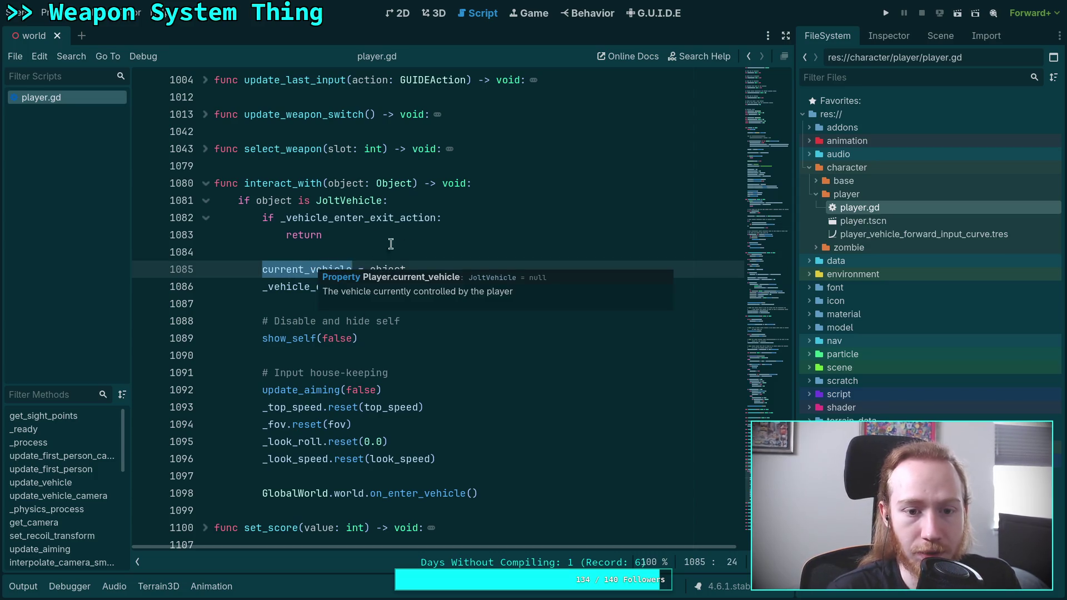
{"action": "key", "text": "Up"}
{"action": "key", "text": "Up"}
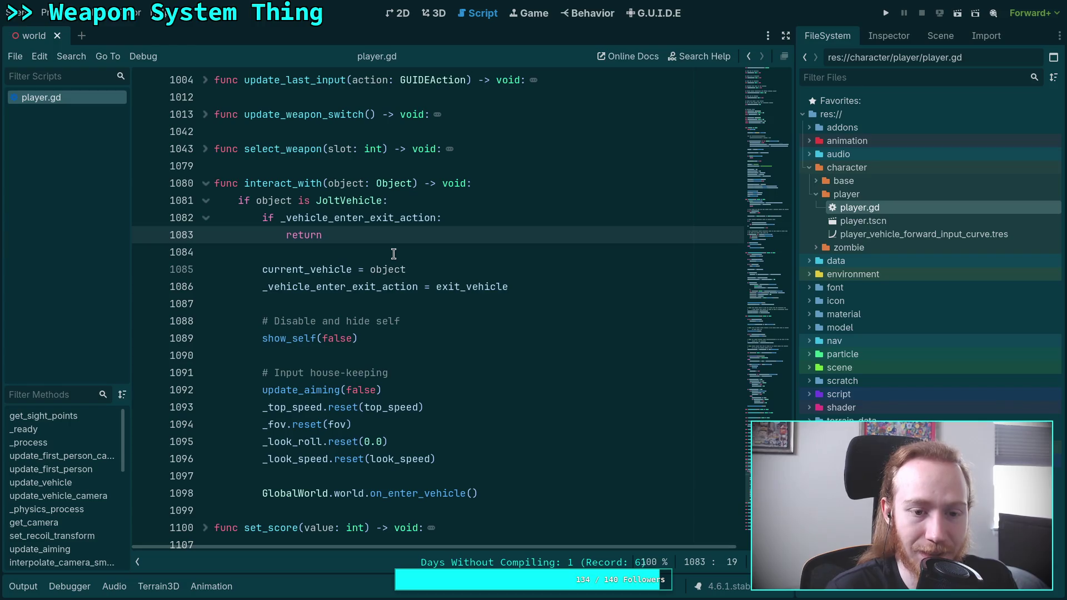
{"action": "key", "text": "Down"}
{"action": "key", "text": "Return"}
{"action": "key", "text": "Tab"}
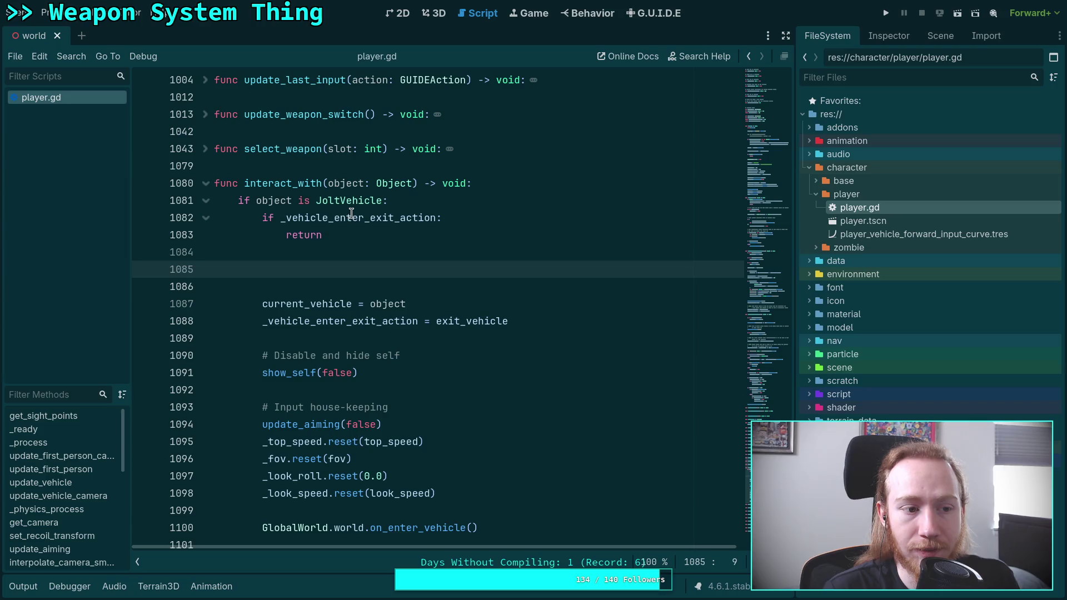
{"action": "double_click", "coordinate": [350, 217]}
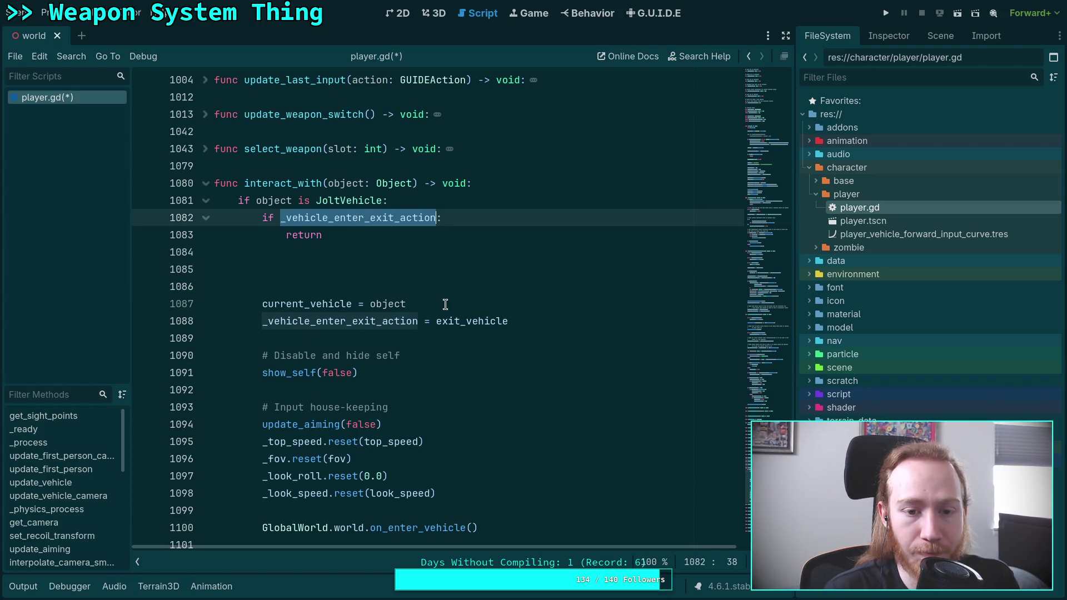
{"action": "mouse_move", "coordinate": [461, 321]}
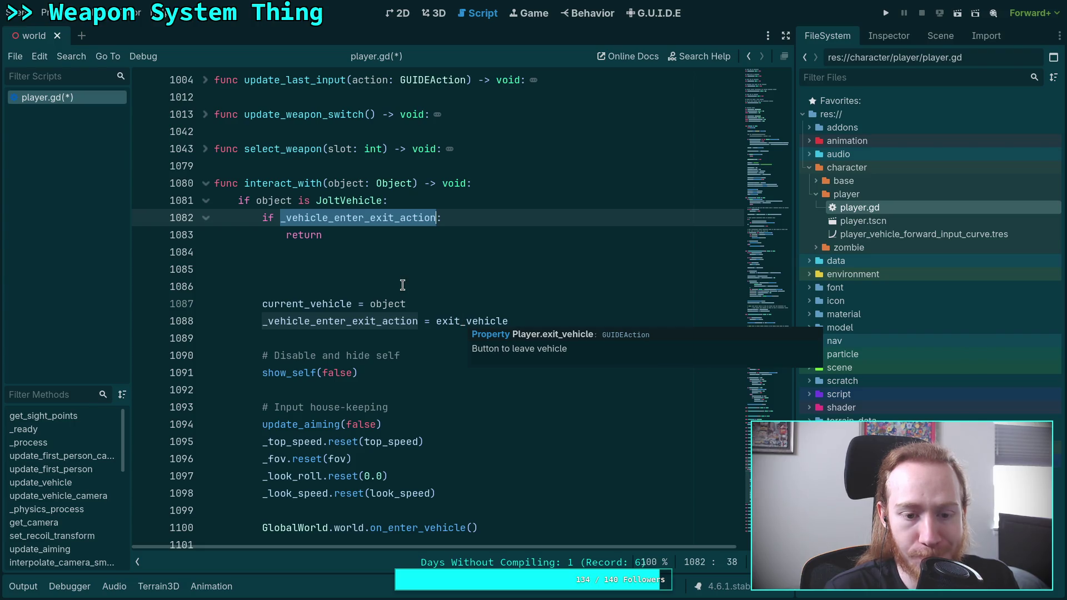
{"action": "left_click", "coordinate": [403, 285]}
{"action": "left_click", "coordinate": [422, 270]}
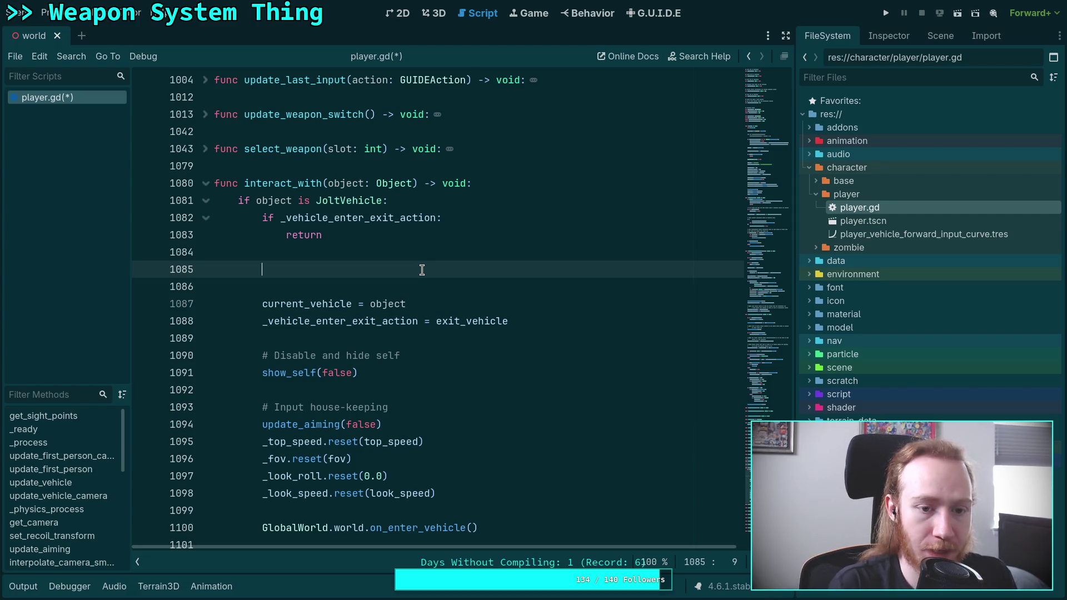
- Add a two-line comment saying a roughly flipped vehicle gets an impulse to right it, Halo style
{"action": "type", "text": "# If "}
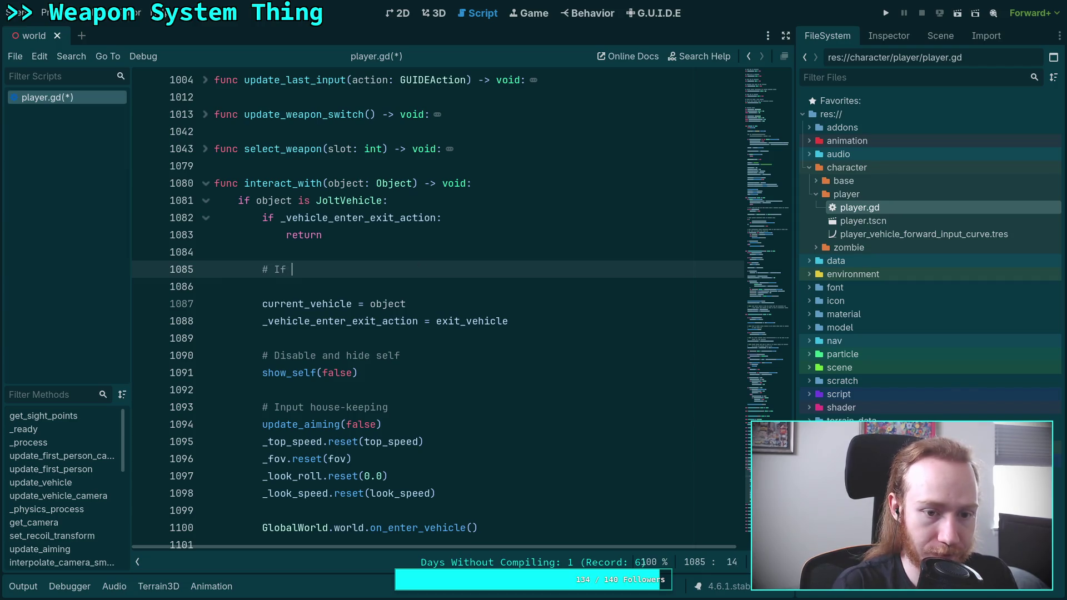
{"action": "type", "text": "the vehicle"}
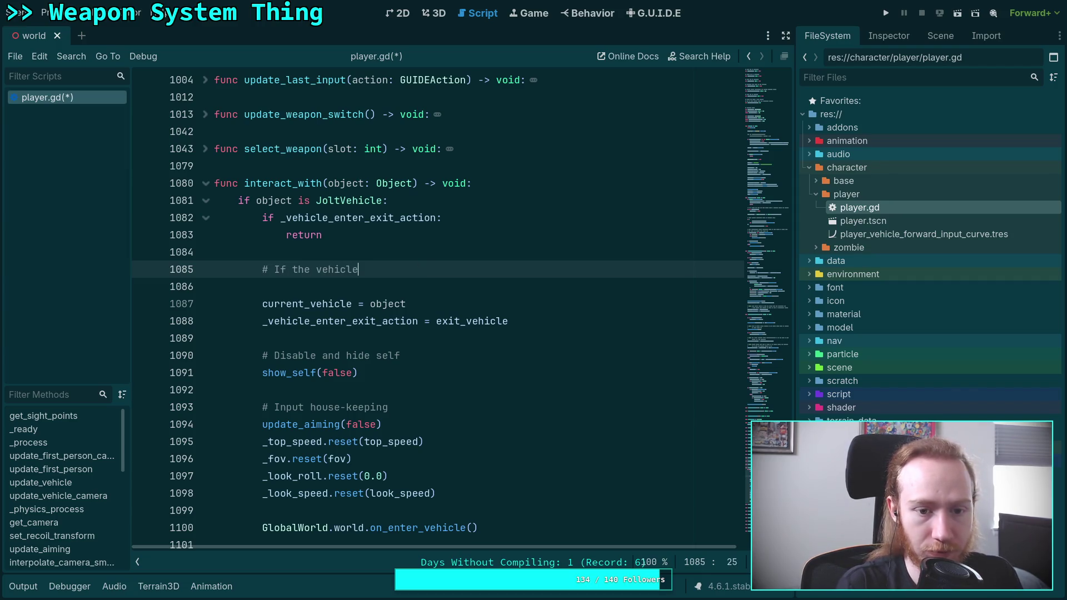
{"action": "type", "text": " is approximately fl"}
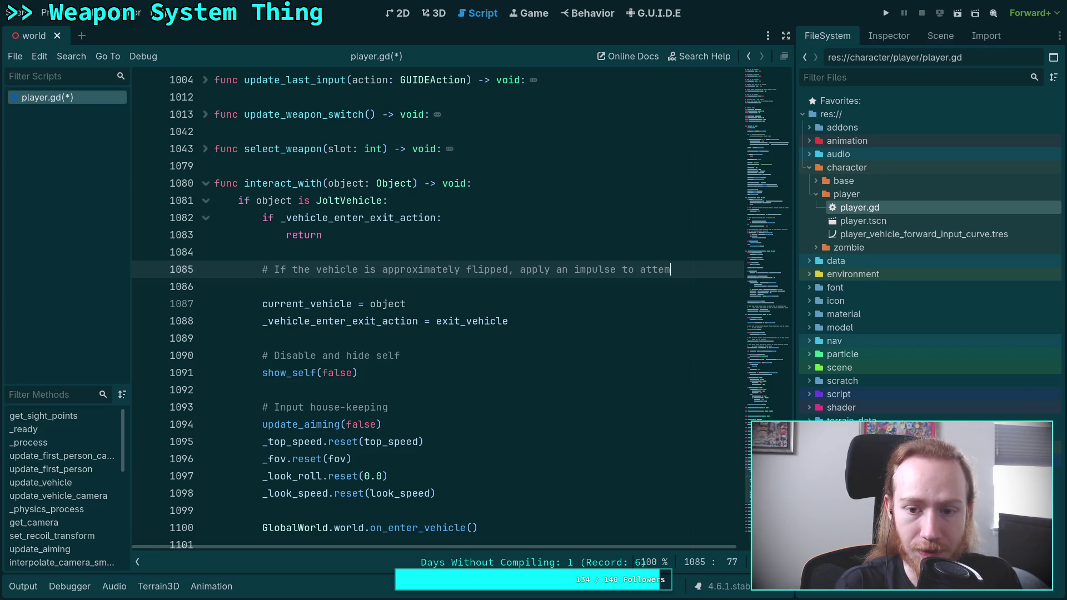
{"action": "key", "text": "Return"}
{"action": "type", "text": "#"}
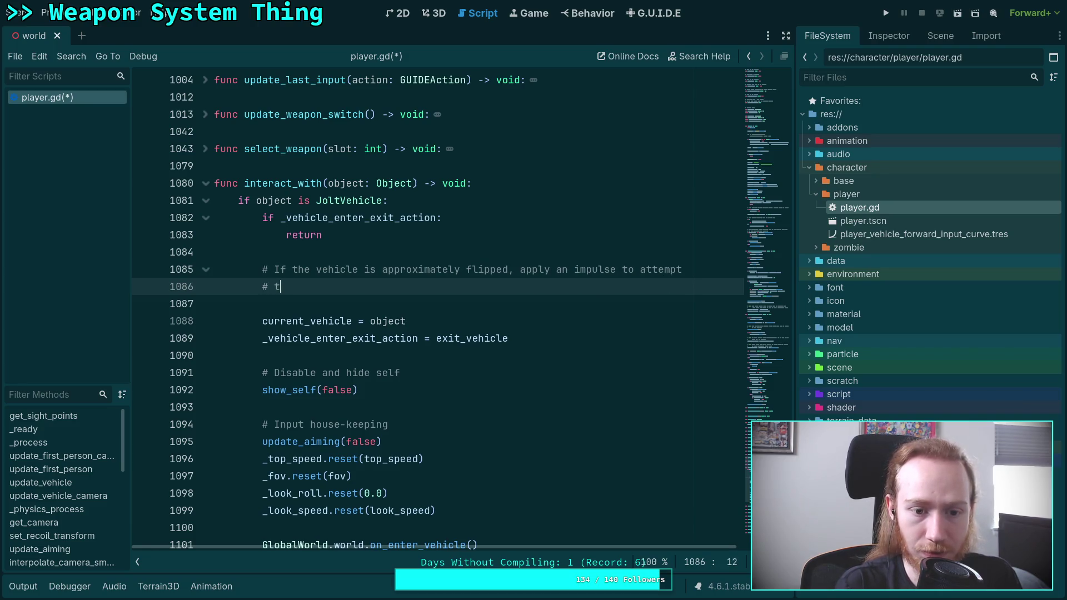
{"action": "type", "text": "the vehicle. Halo style."}
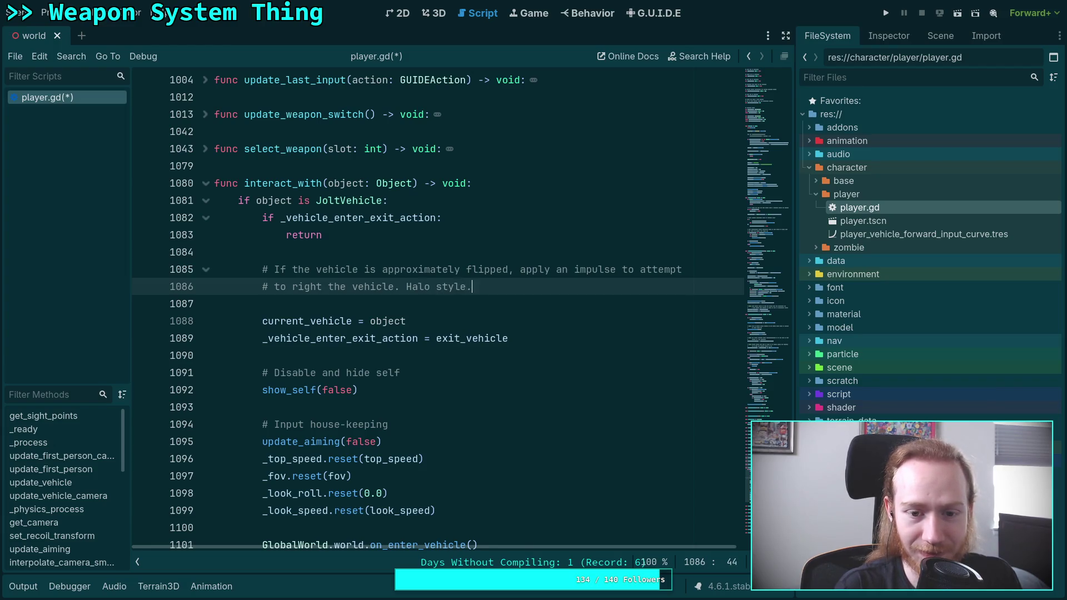
{"action": "key", "text": "Return"}
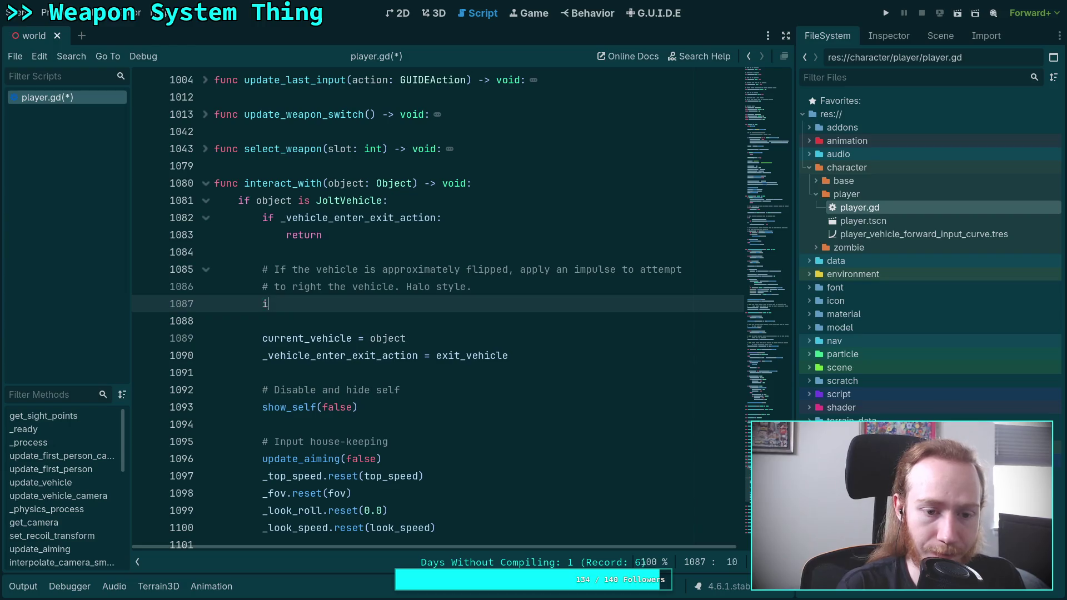
- Begin line 1087 with `var cos_theta: float = object.global_basis`
{"action": "type", "text": "ob"}
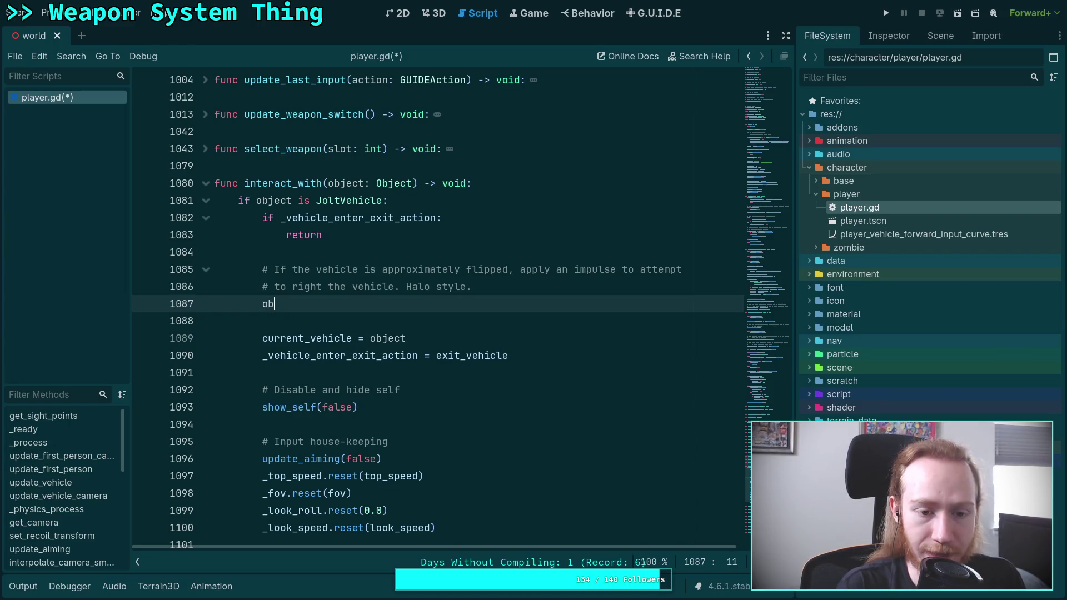
{"action": "key", "text": "BackSpace"}
{"action": "key", "text": "BackSpace"}
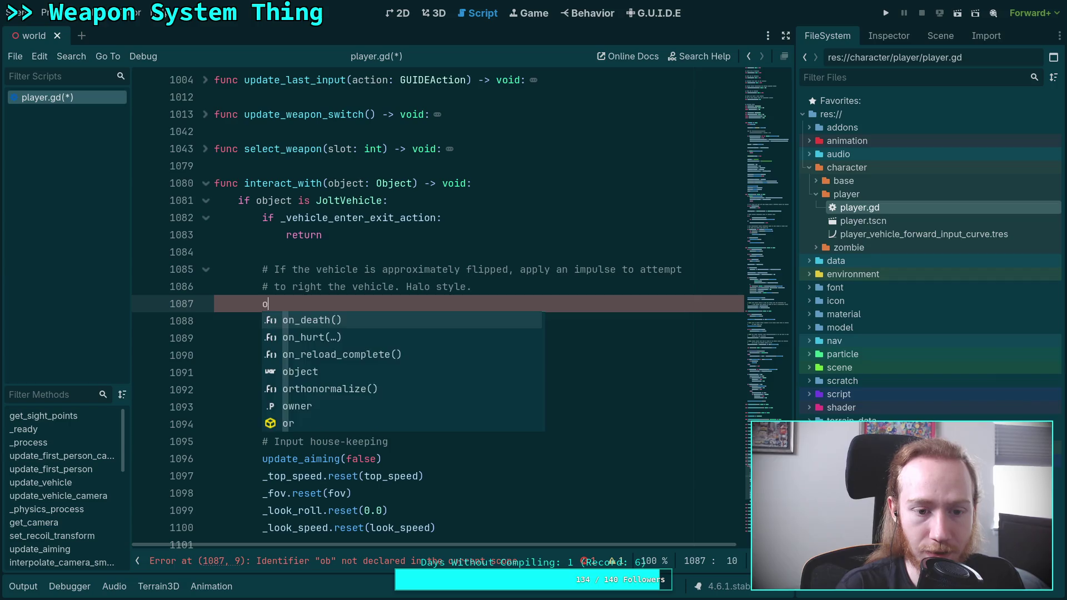
{"action": "type", "text": "var "}
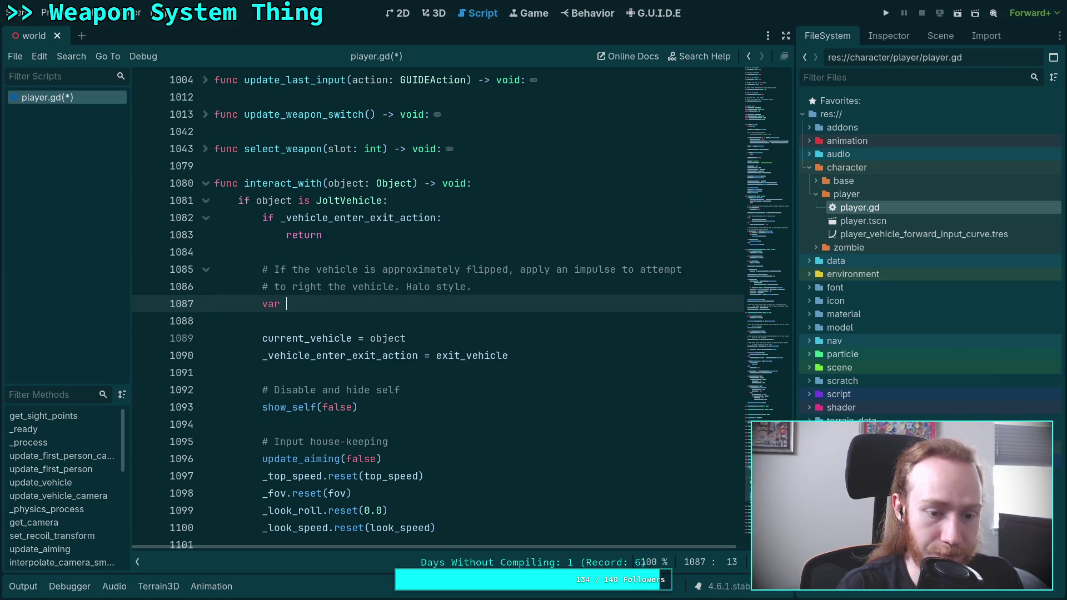
{"action": "type", "text": "cos_thet"}
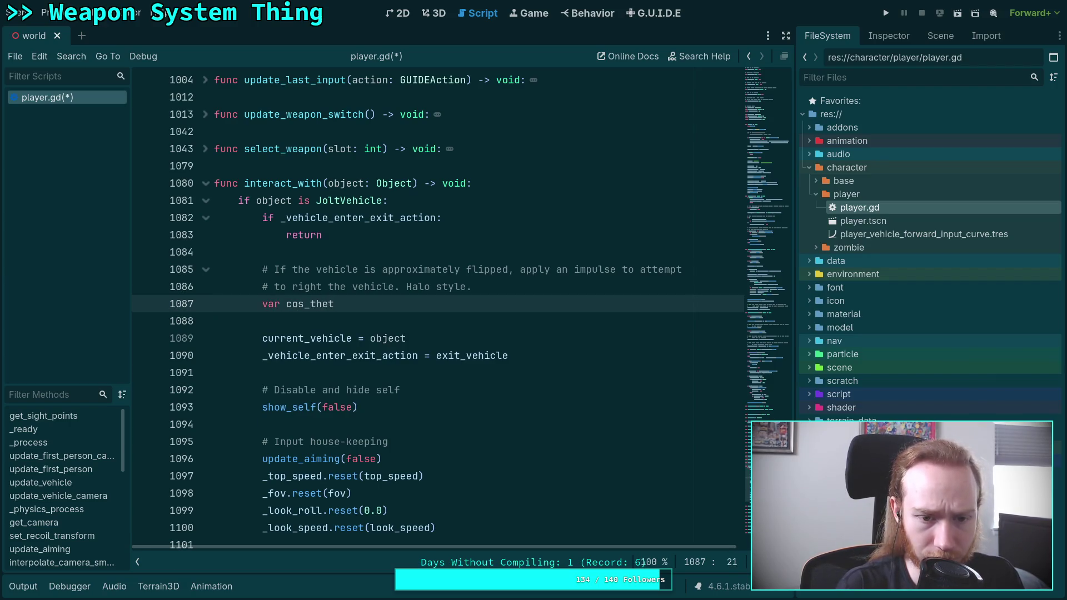
{"action": "type", "text": "a: float = "}
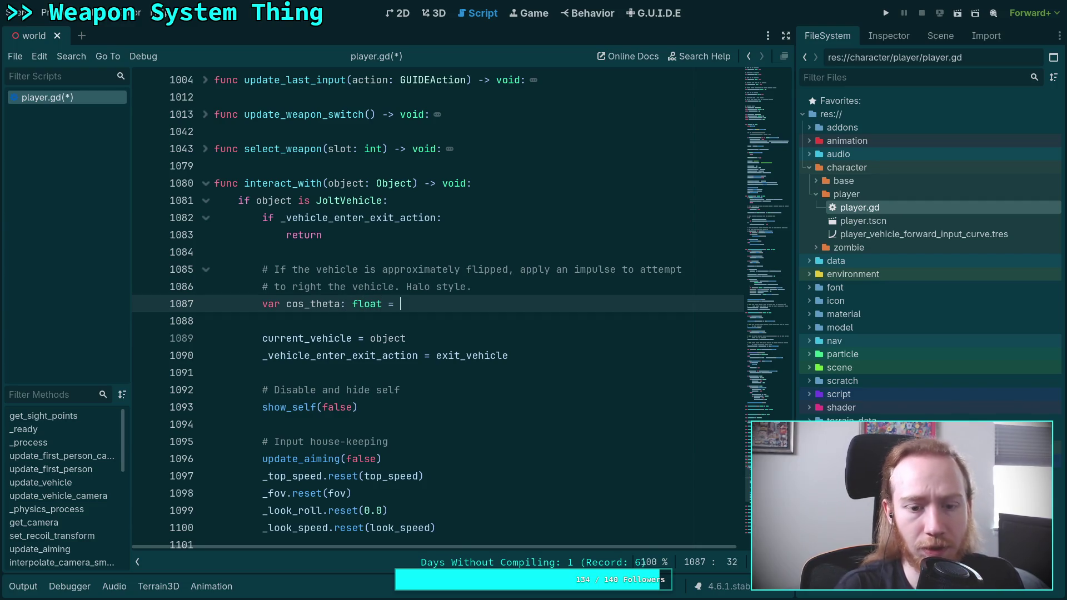
{"action": "type", "text": "object."}
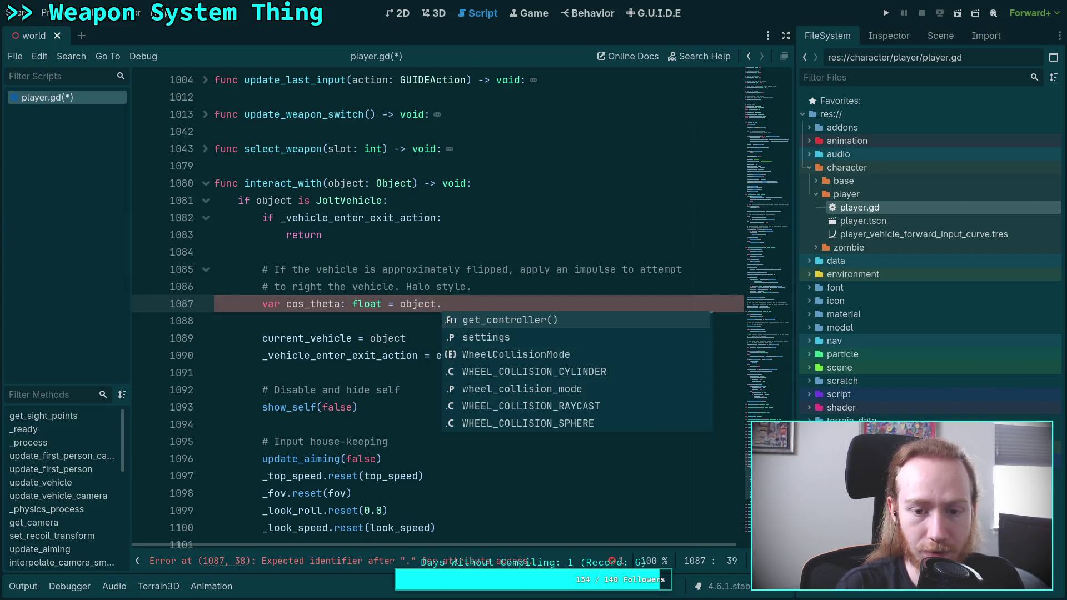
{"action": "type", "text": "glo"}
{"action": "key", "text": "Return"}
{"action": "type", "text": ".z"}
{"action": "key", "text": "BackSpace"}
- Complete the line as `global_basis.tdoty(Vector3.UP)` using autocomplete
{"action": "type", "text": "y."}
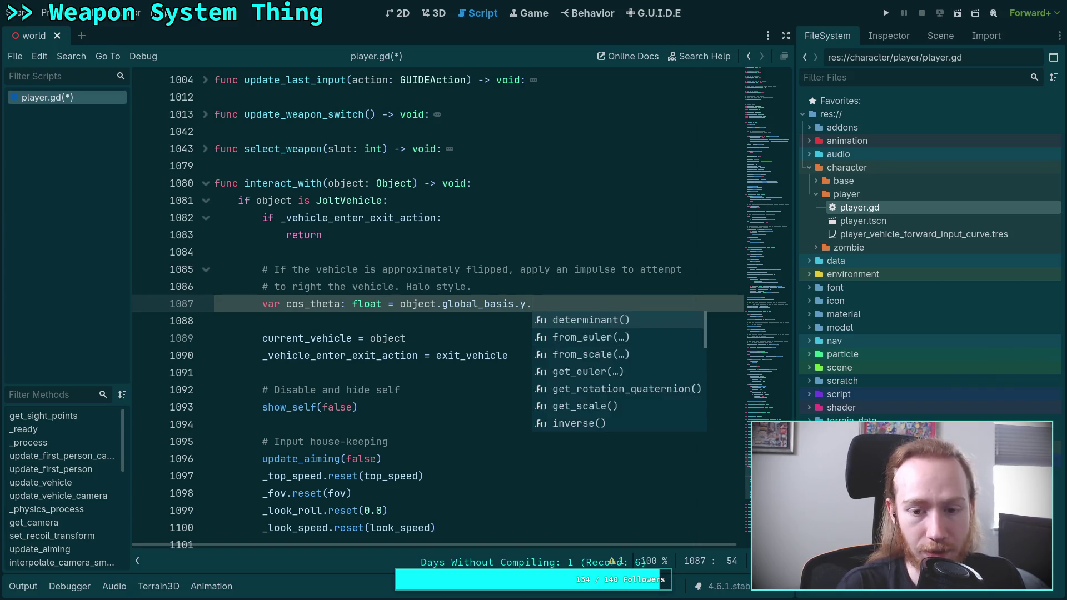
{"action": "key", "text": "BackSpace"}
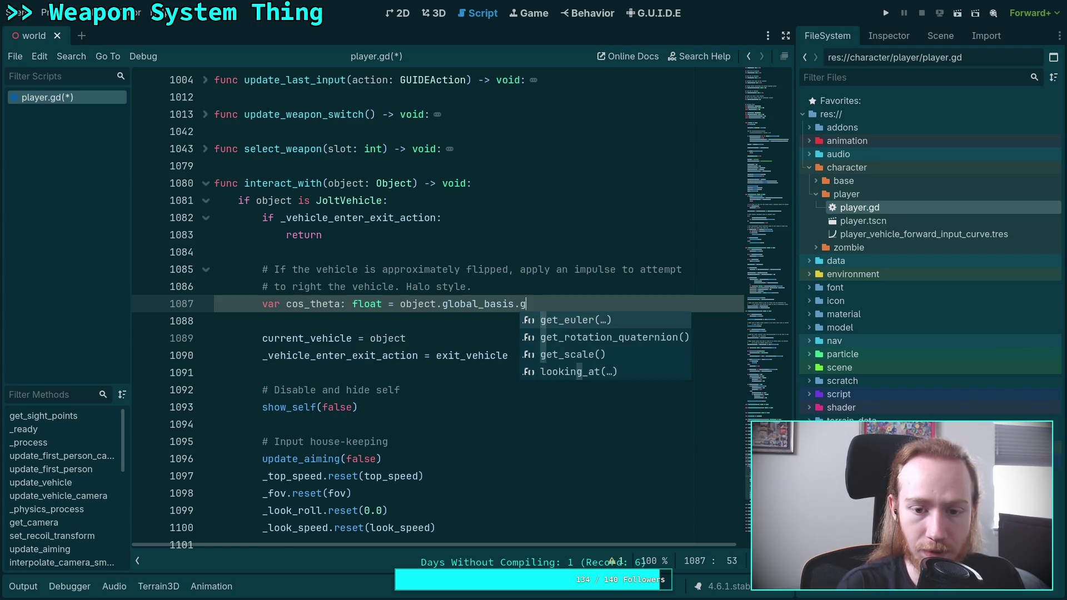
{"action": "type", "text": "y"}
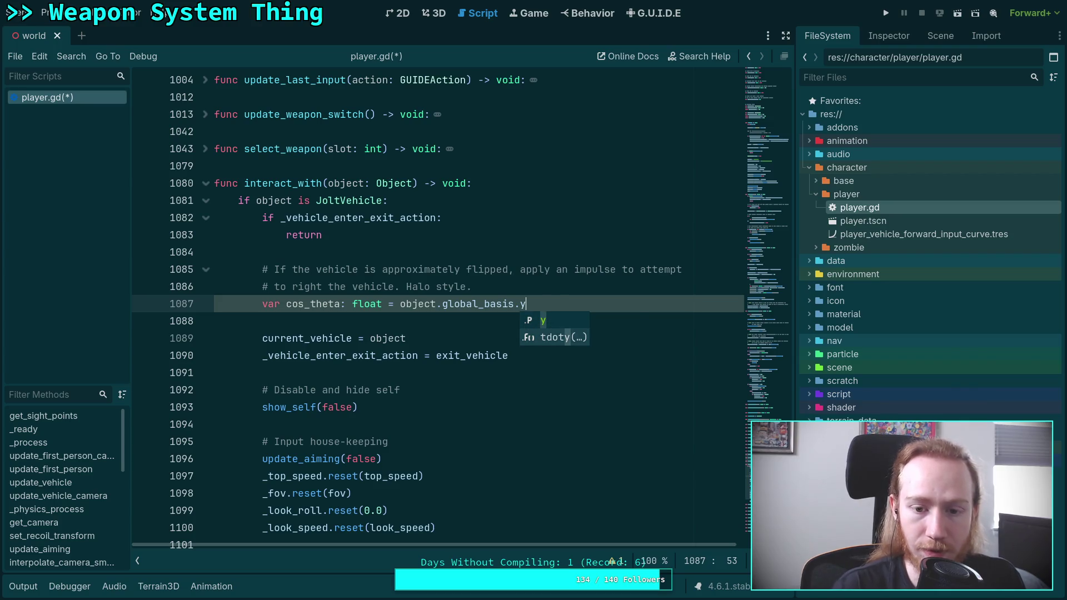
{"action": "key", "text": "Down"}
{"action": "key", "text": "Return"}
{"action": "mouse_move", "coordinate": [538, 305]}
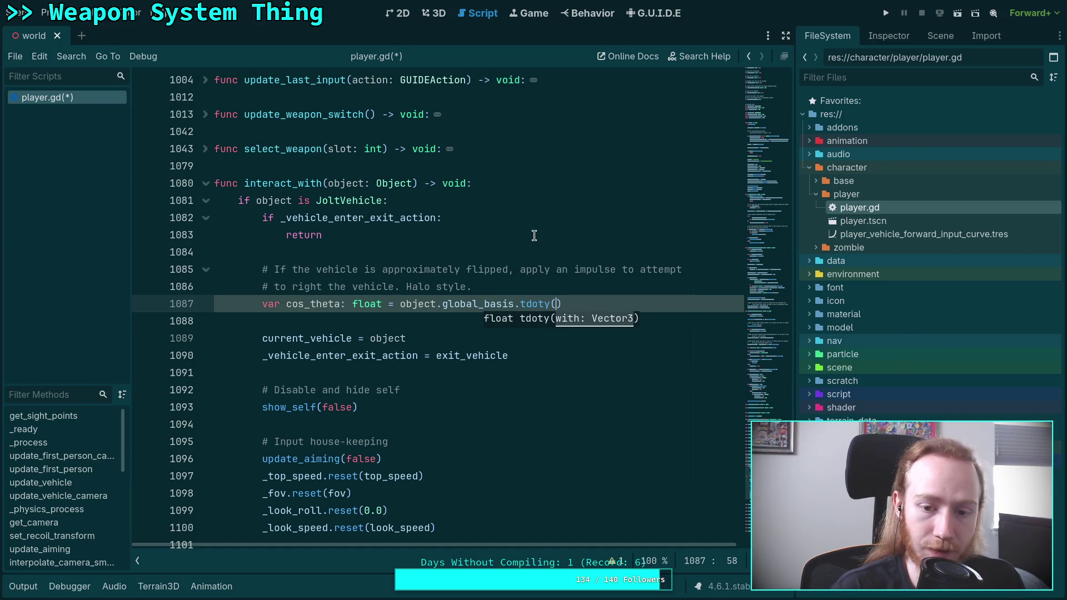
{"action": "type", "text": "Vector3.p"}
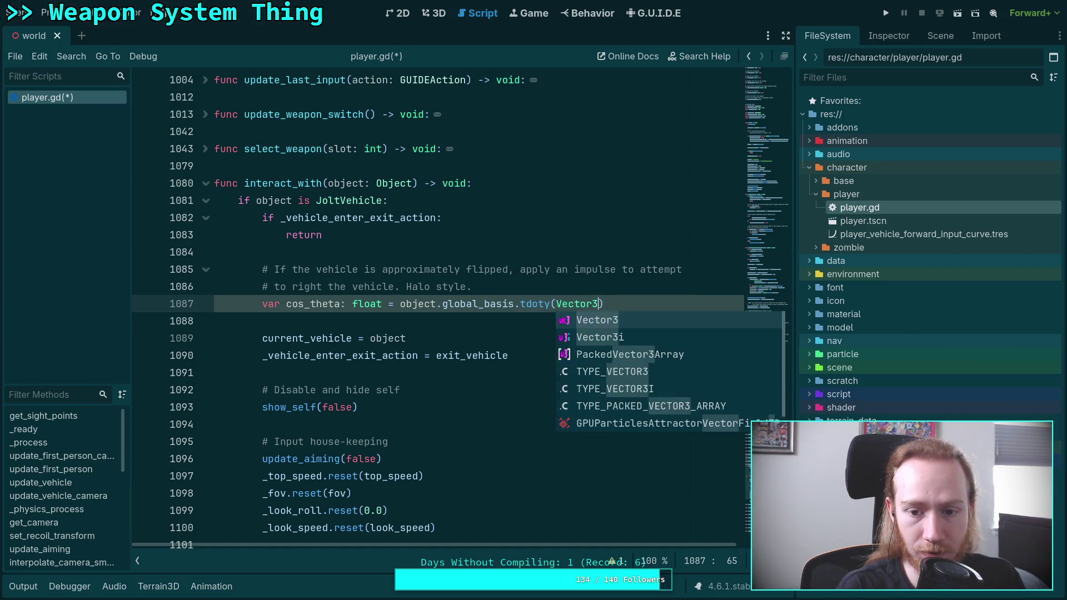
{"action": "key", "text": "BackSpace"}
{"action": "type", "text": "UP)"}
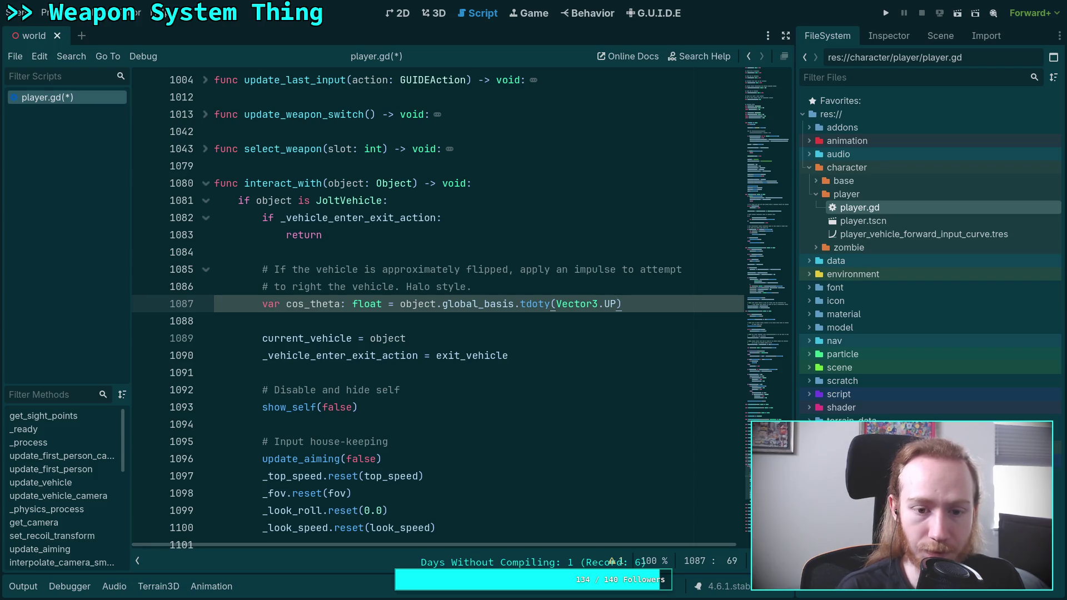
- Start an `if cos_theta <` check on the next line, then switch to the web browser
{"action": "key", "text": "Return"}
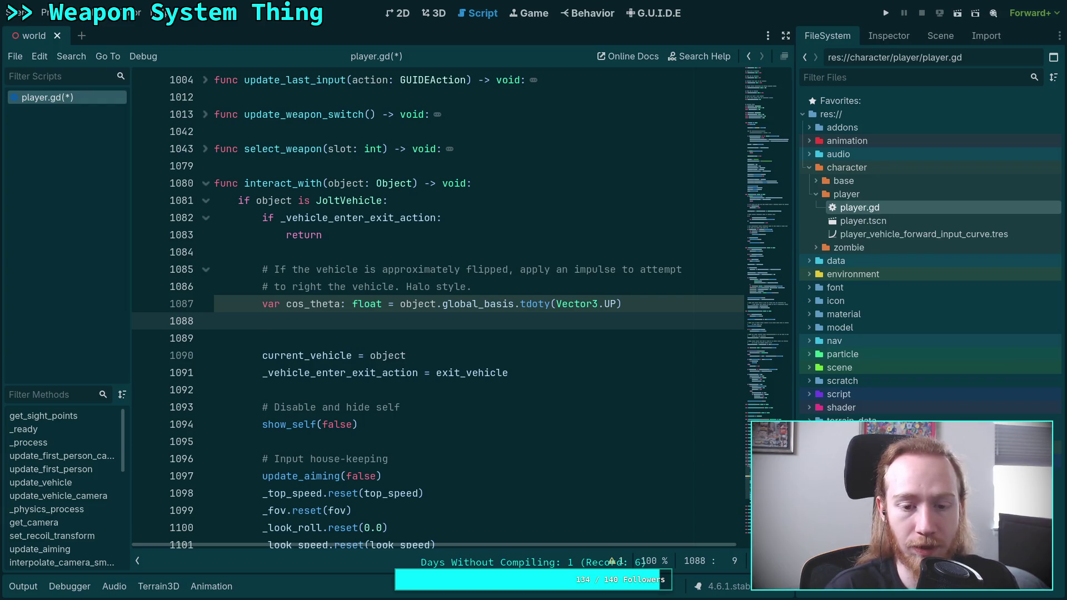
{"action": "type", "text": "if cos_theta <"}
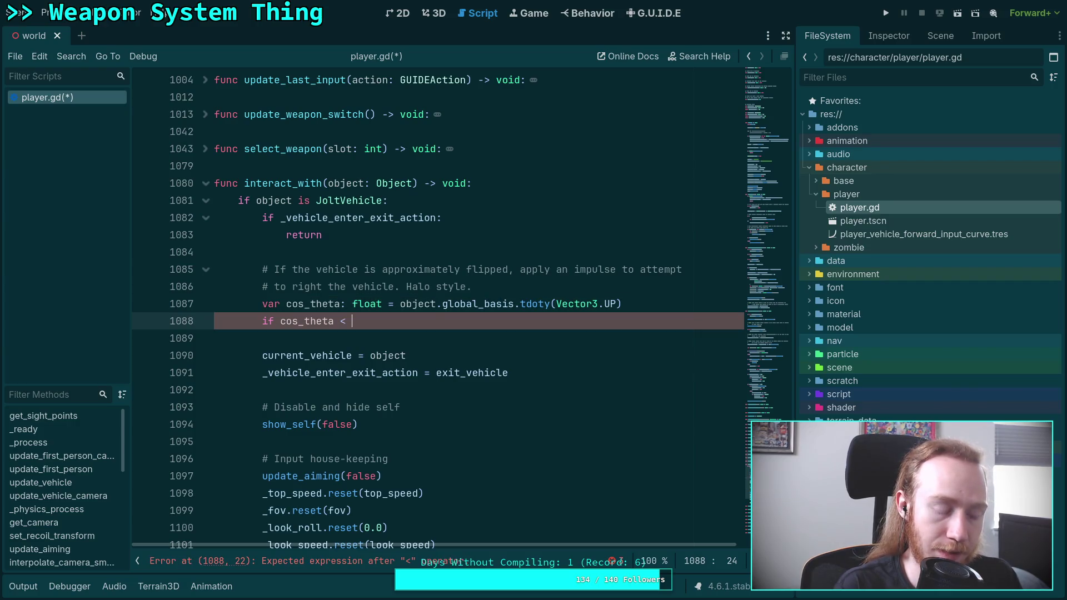
{"action": "key", "text": "super+2"}
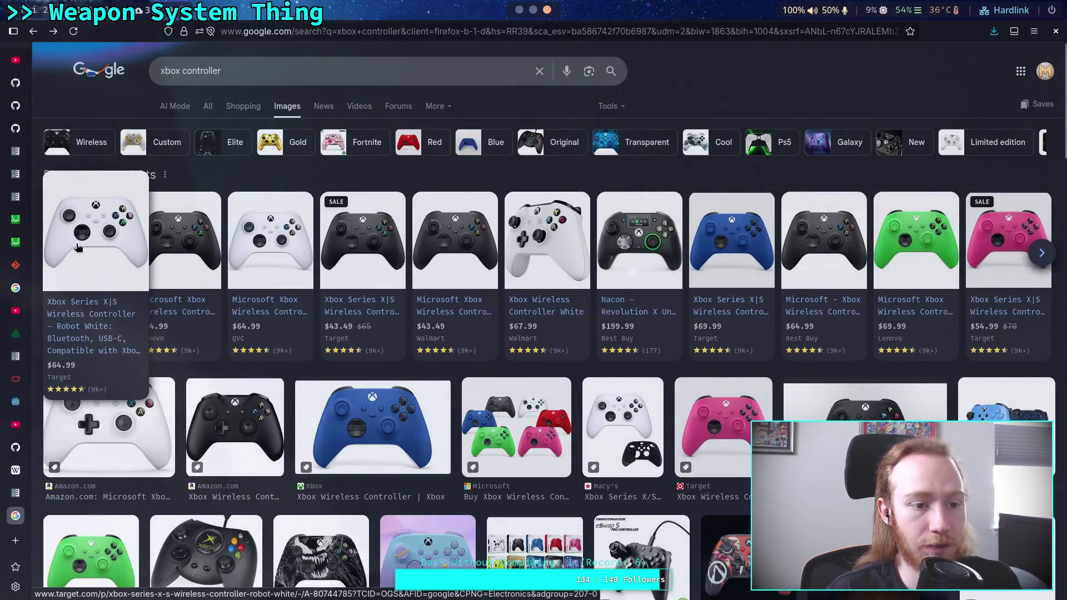
- Begin typing cos in Desmos, then move over to the Python REPL workspace
{"action": "left_click", "coordinate": [15, 240]}
{"action": "left_click", "coordinate": [136, 277]}
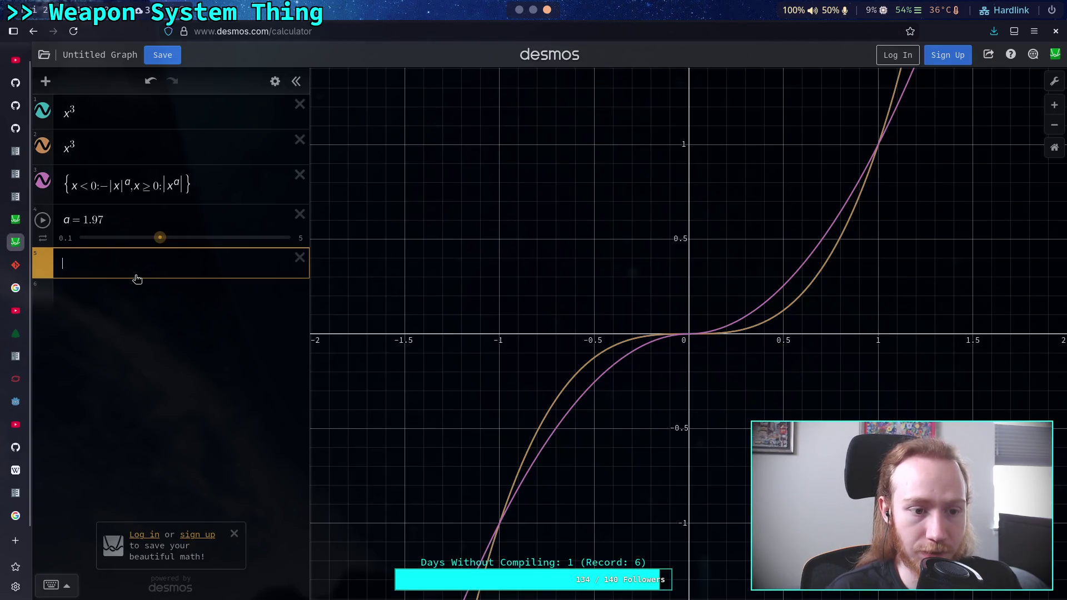
{"action": "type", "text": "cos"}
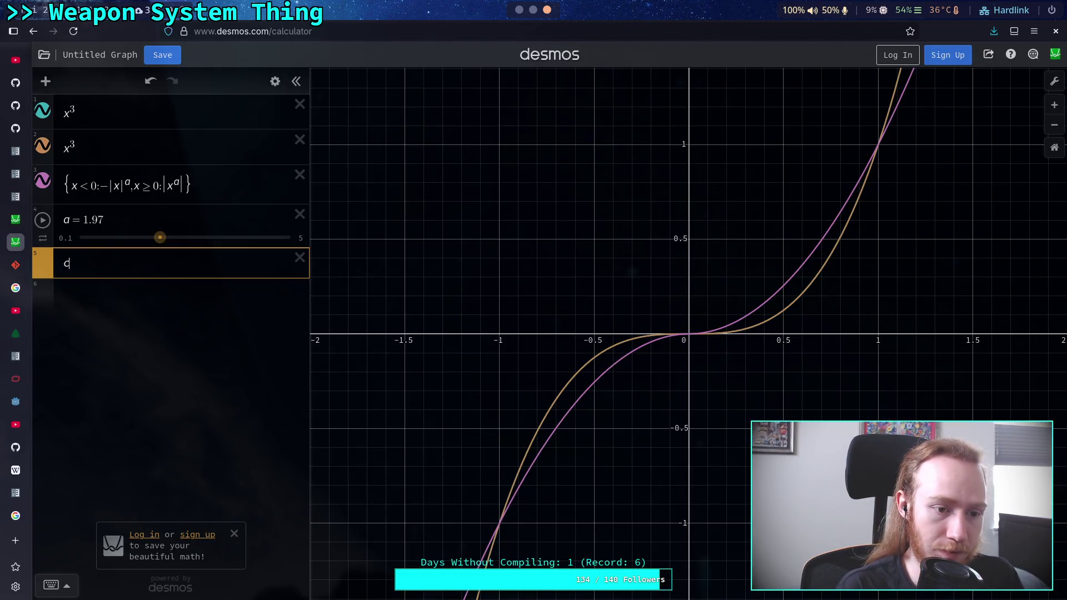
{"action": "key", "text": "super+3"}
{"action": "key", "text": "super+2"}
{"action": "key", "text": "super+1"}
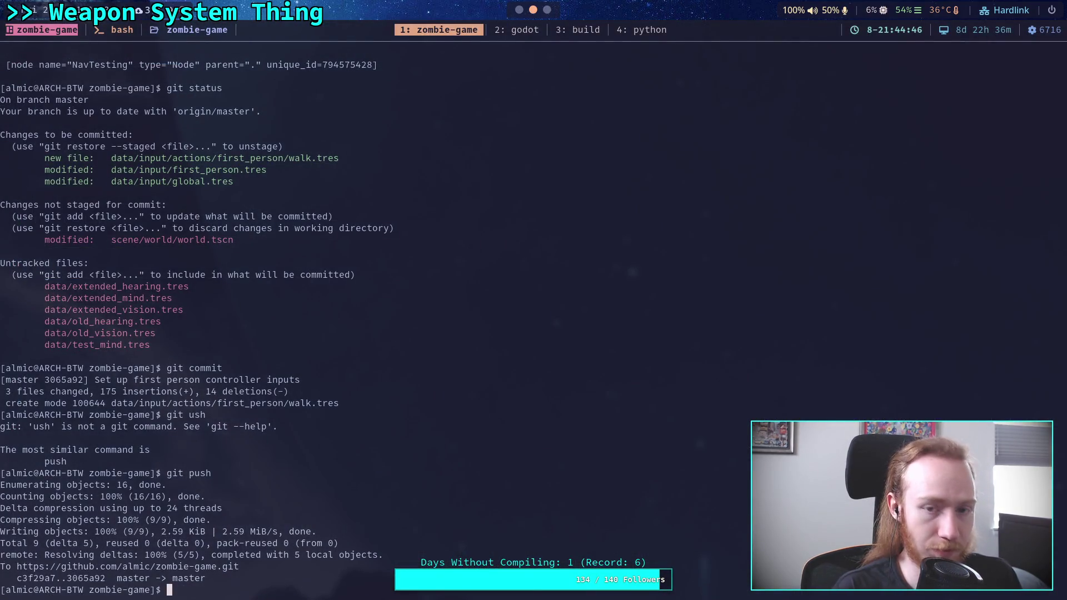
{"action": "key", "text": "super+4"}
- Import math and evaluate math.cos(math.radians(60)), giving about 0.5
{"action": "type", "text": "math"}
{"action": "key", "text": "Return"}
{"action": "type", "text": "import math"}
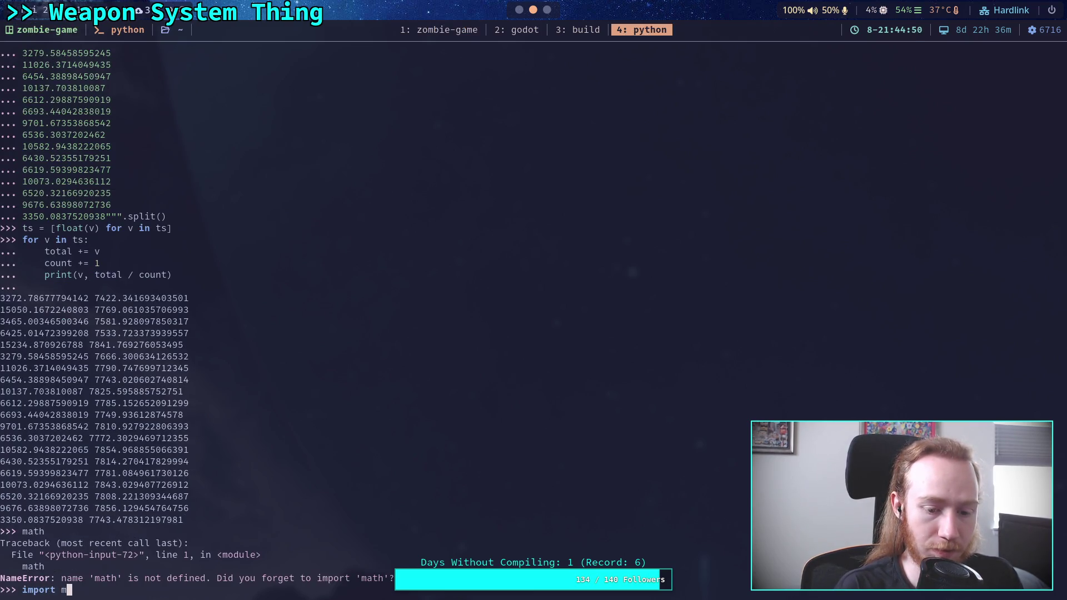
{"action": "key", "text": "Return"}
{"action": "type", "text": "math.cos("}
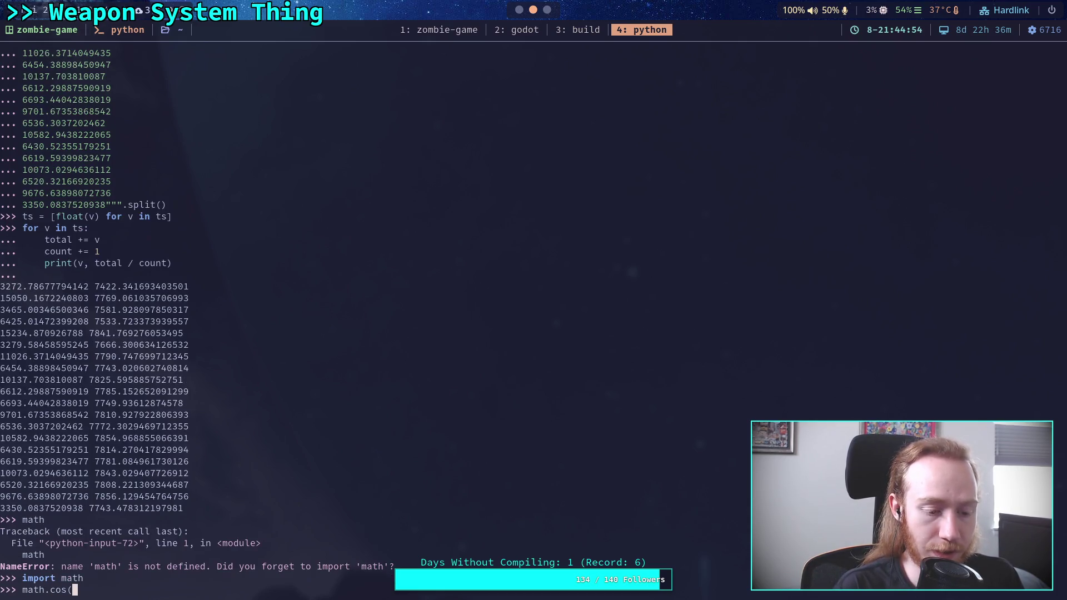
{"action": "type", "text": "math.rad"}
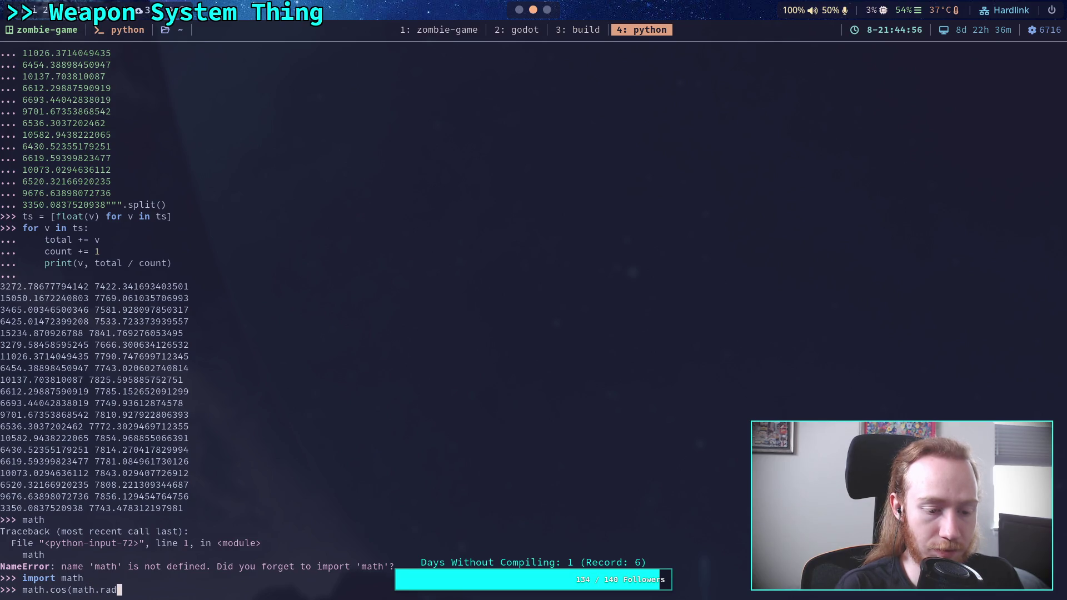
{"action": "type", "text": "ians(60))"}
{"action": "key", "text": "Return"}
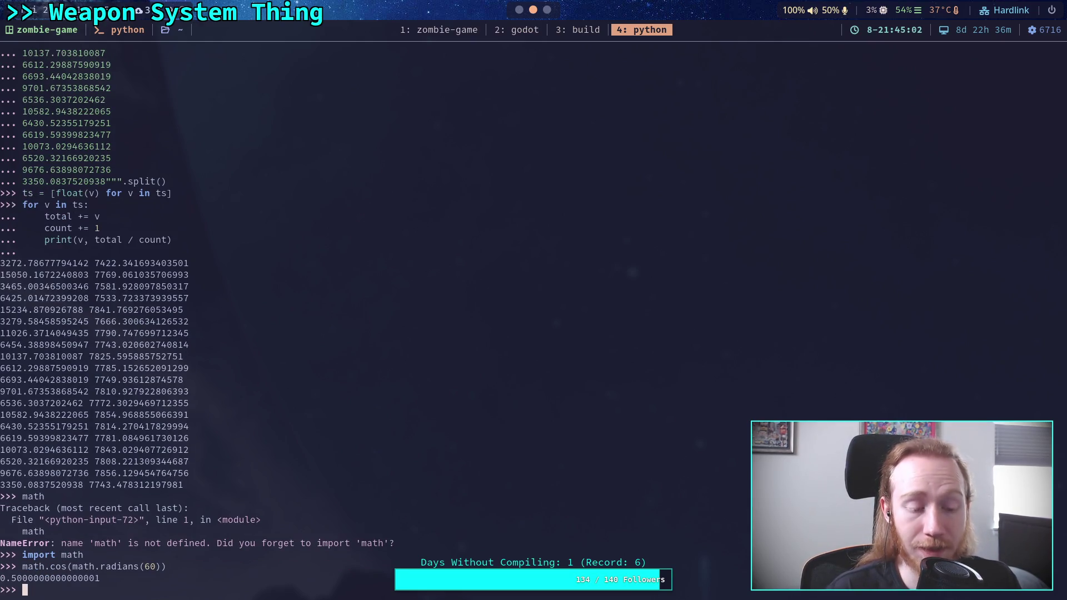
- Back in player.gd, finish the line as if cos_theta < 0.5: and start its body
{"action": "key", "text": "super+2"}
{"action": "type", "text": "0.5:"}
{"action": "key", "text": "Return"}
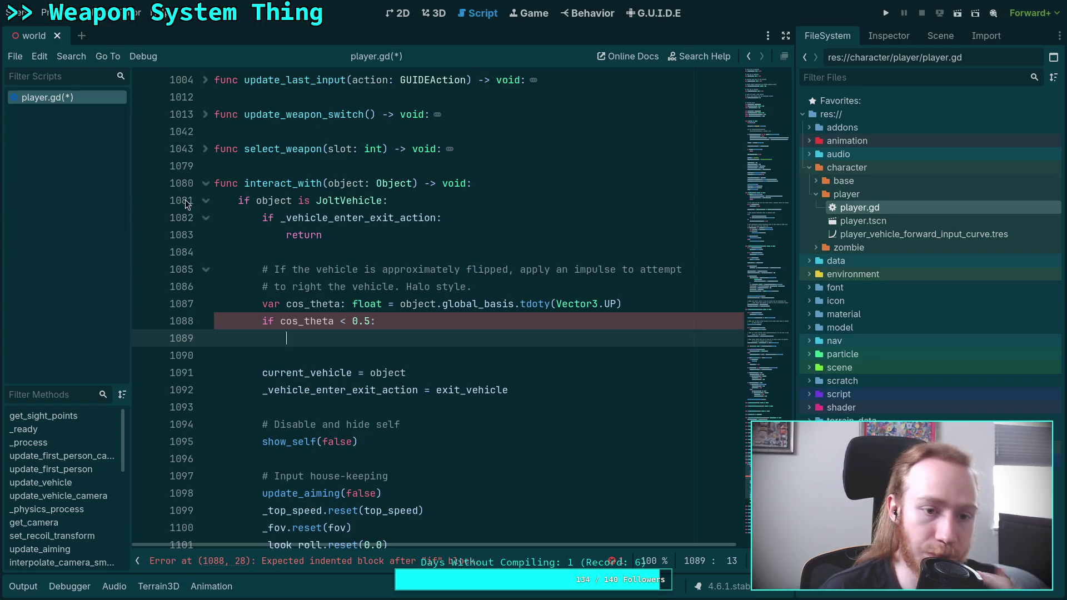
- Search player.gd for interact_with to find where it is called
{"action": "double_click", "coordinate": [276, 183]}
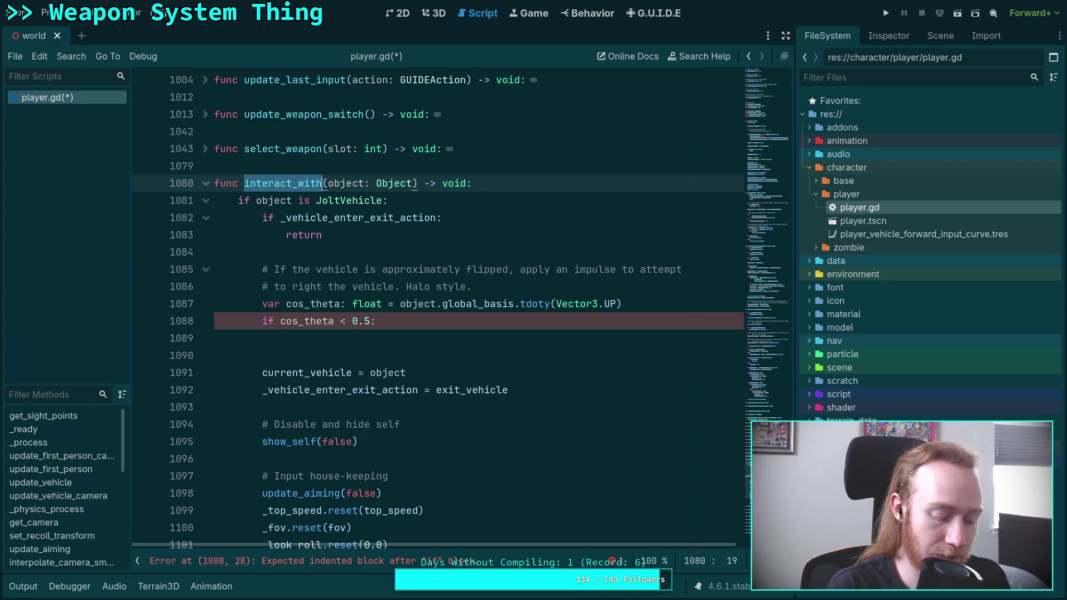
{"action": "key", "text": "ctrl+f"}
{"action": "key", "text": "Return"}
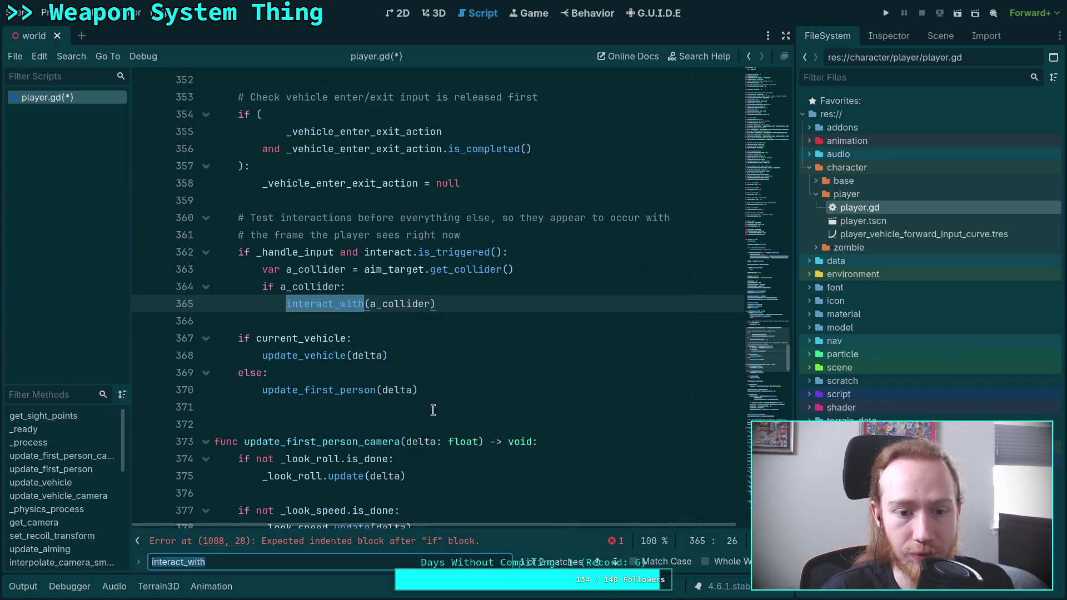
{"action": "scroll", "coordinate": [380, 390], "scroll_direction": "up", "scroll_amount": 2}
{"action": "scroll", "coordinate": [350, 392], "scroll_direction": "up", "scroll_amount": 1}
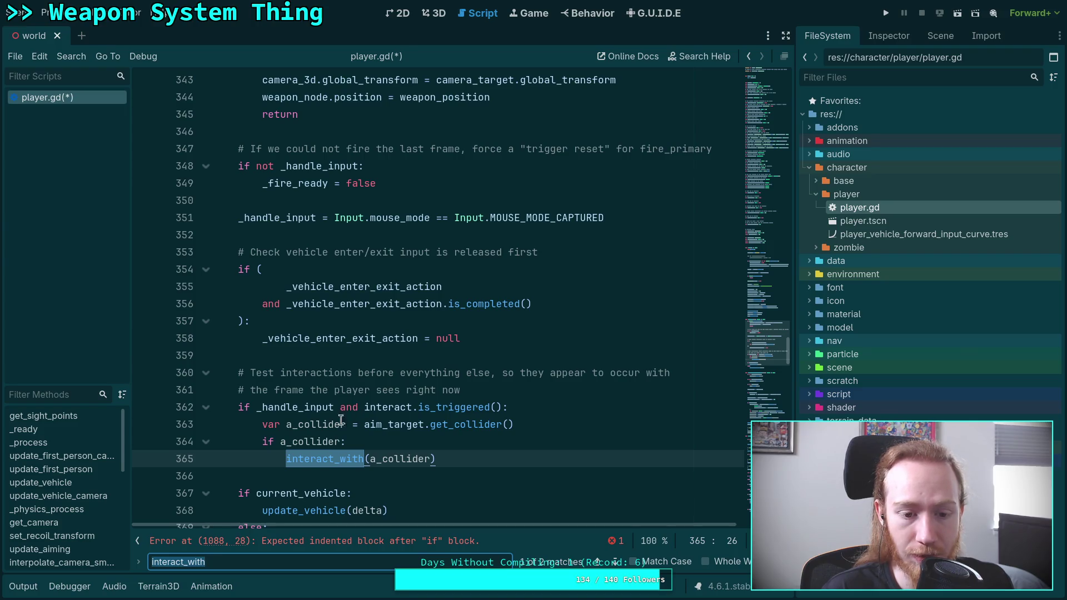
- Look up the declaration of the aim_target RayCast3D
{"action": "mouse_move", "coordinate": [449, 428]}
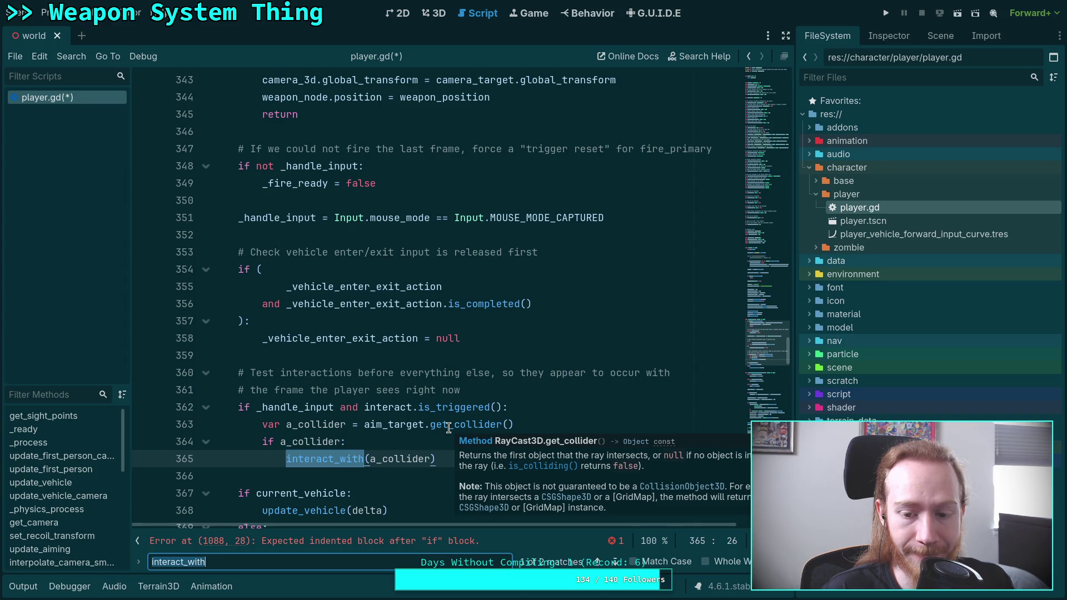
{"action": "left_click", "coordinate": [416, 425]}
{"action": "right_click", "coordinate": [405, 418]}
{"action": "left_click", "coordinate": [445, 569]}
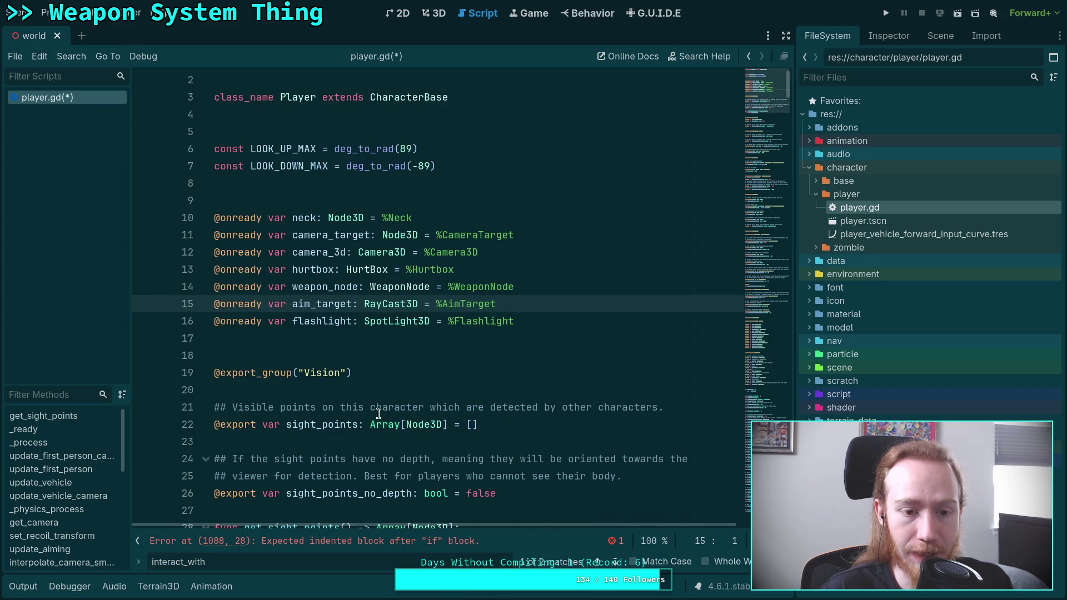
- Check the RayCast3D class documentation, then go back to the player.gd code
{"action": "right_click", "coordinate": [397, 303]}
{"action": "left_click", "coordinate": [444, 474]}
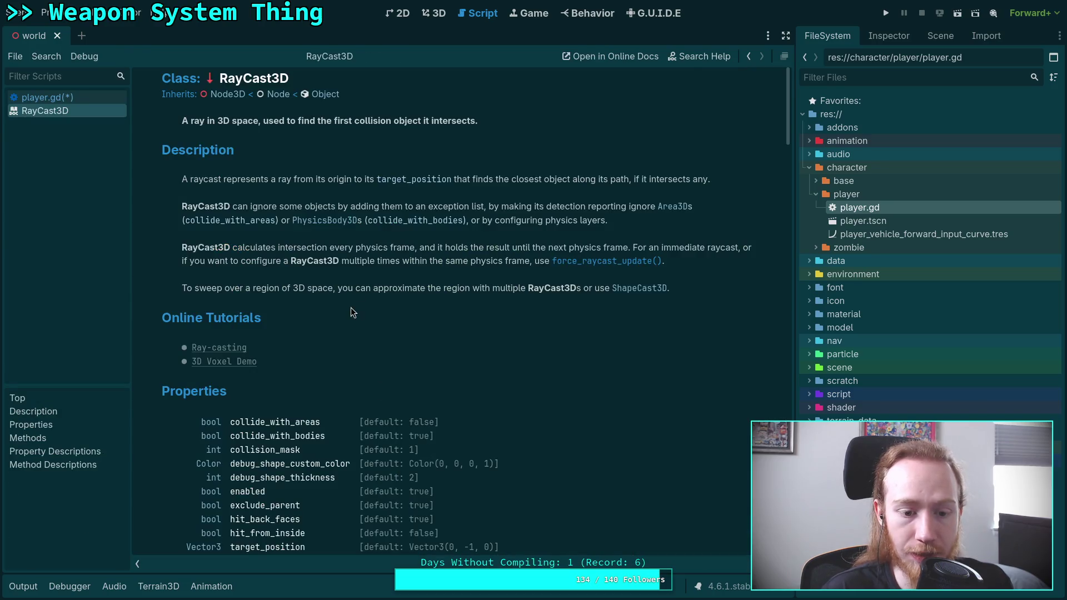
{"action": "scroll", "coordinate": [333, 311], "scroll_direction": "down", "scroll_amount": 5}
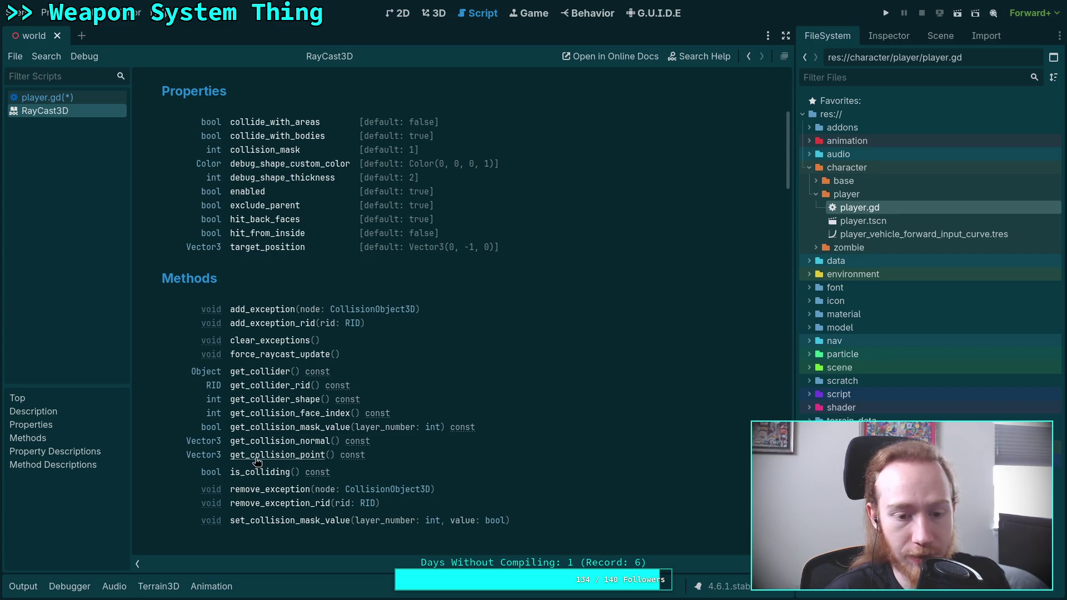
{"action": "left_click", "coordinate": [83, 100]}
- Fold the update_first_person_camera and update_first_person functions
{"action": "scroll", "coordinate": [545, 320], "scroll_direction": "down", "scroll_amount": 8}
{"action": "left_click_drag", "start_coordinate": [780, 228], "coordinate": [780, 294]}
{"action": "scroll", "coordinate": [439, 305], "scroll_direction": "down", "scroll_amount": 10}
{"action": "left_click", "coordinate": [761, 393]}
{"action": "scroll", "coordinate": [761, 394], "scroll_direction": "up", "scroll_amount": 13}
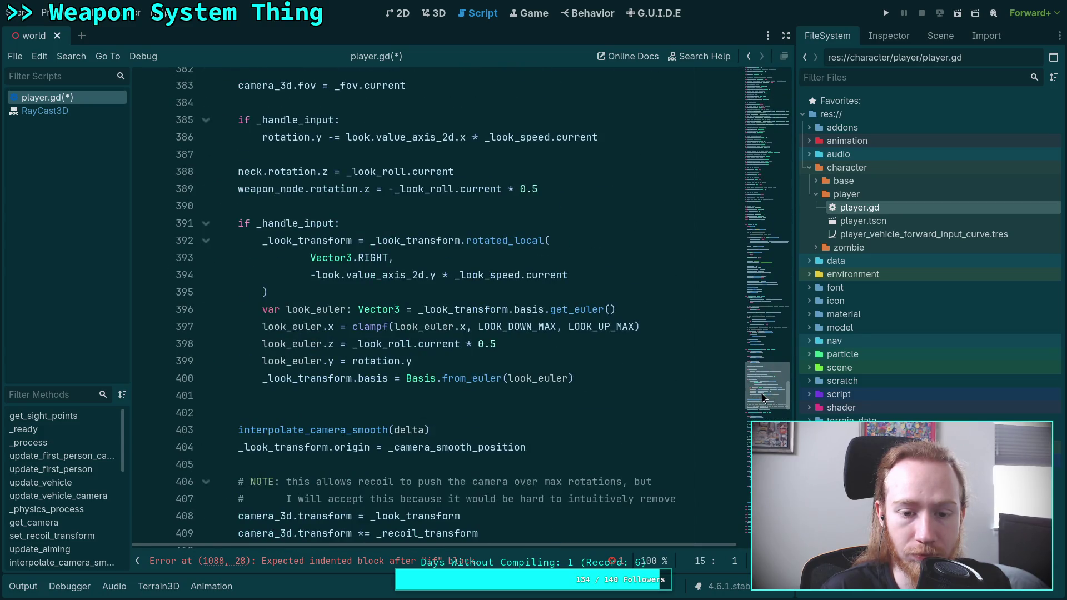
{"action": "scroll", "coordinate": [763, 383], "scroll_direction": "up", "scroll_amount": 7}
{"action": "left_click", "coordinate": [205, 287]}
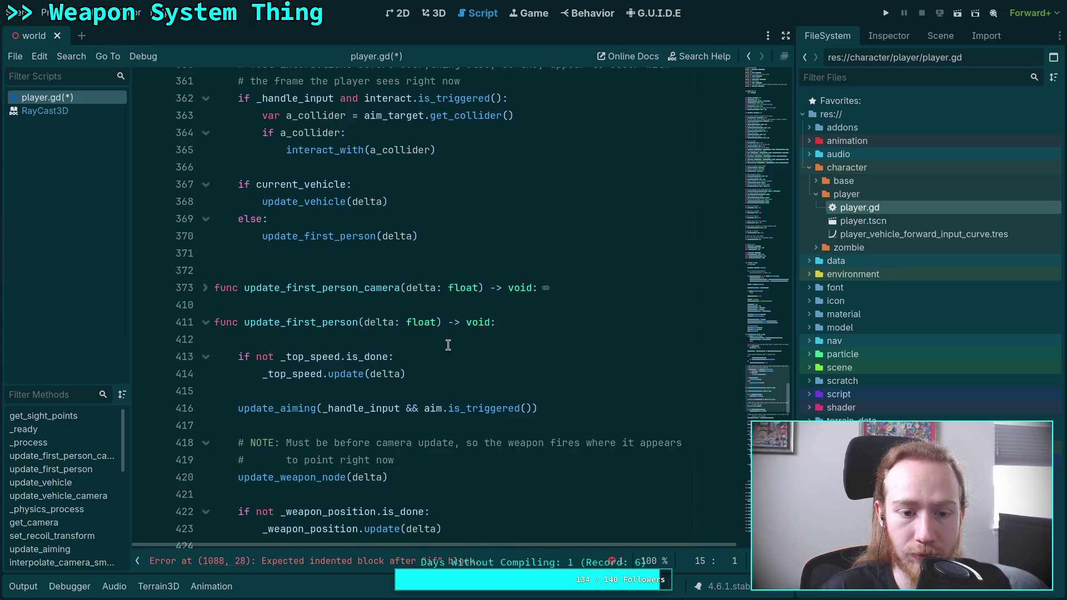
{"action": "scroll", "coordinate": [446, 345], "scroll_direction": "down", "scroll_amount": 7}
{"action": "scroll", "coordinate": [333, 250], "scroll_direction": "up", "scroll_amount": 4}
{"action": "left_click", "coordinate": [204, 168]}
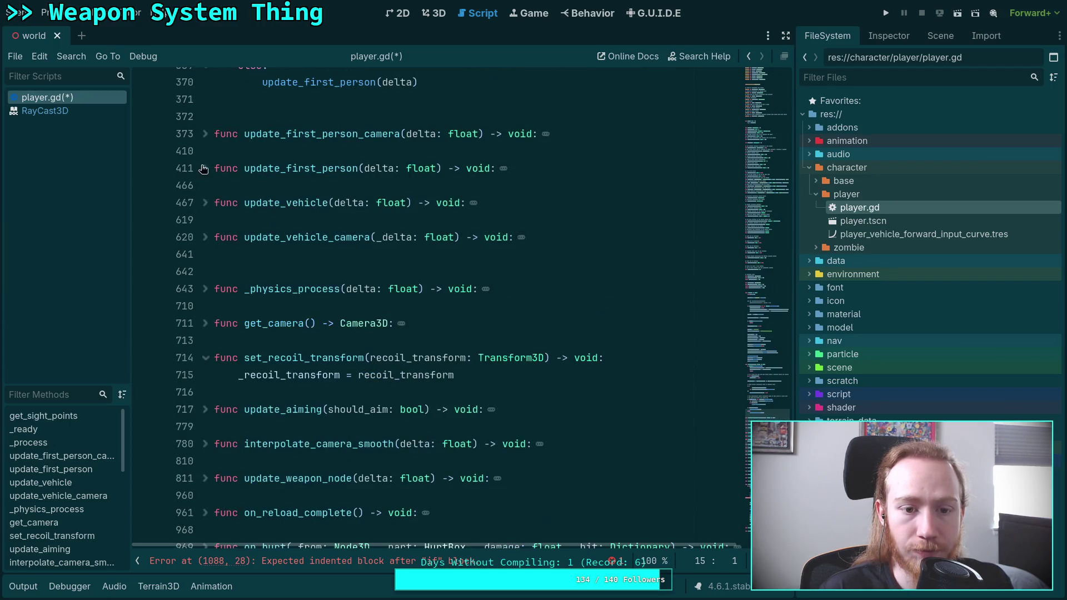
{"action": "scroll", "coordinate": [318, 297], "scroll_direction": "down", "scroll_amount": 14}
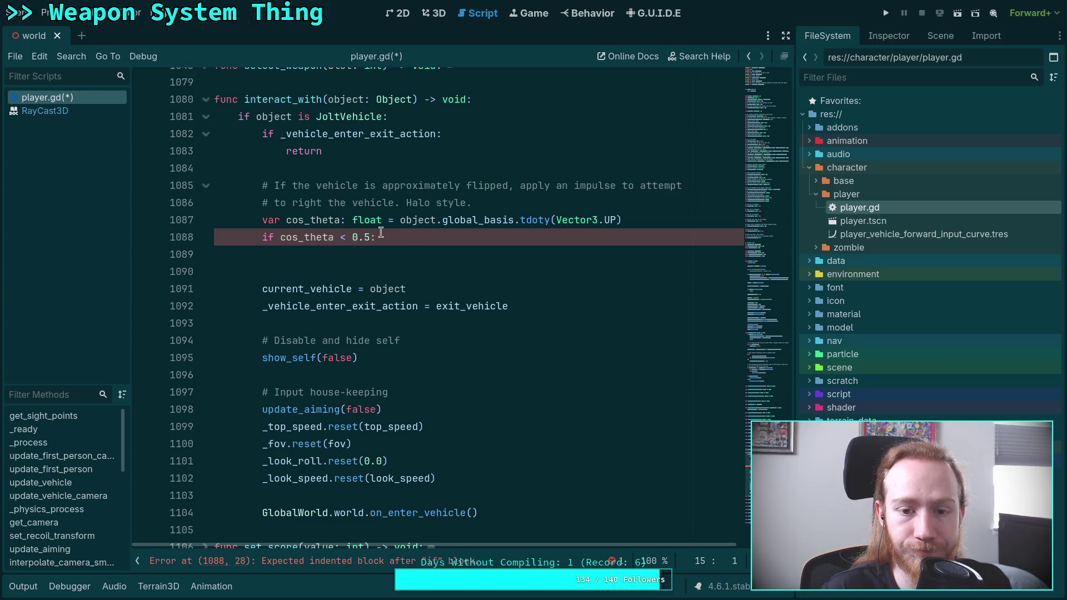
{"action": "scroll", "coordinate": [335, 312], "scroll_direction": "up", "scroll_amount": 2}
- Pass aim_target.get_collision_point() as a second argument in the interact_with call on line 365
{"action": "left_click", "coordinate": [284, 203]}
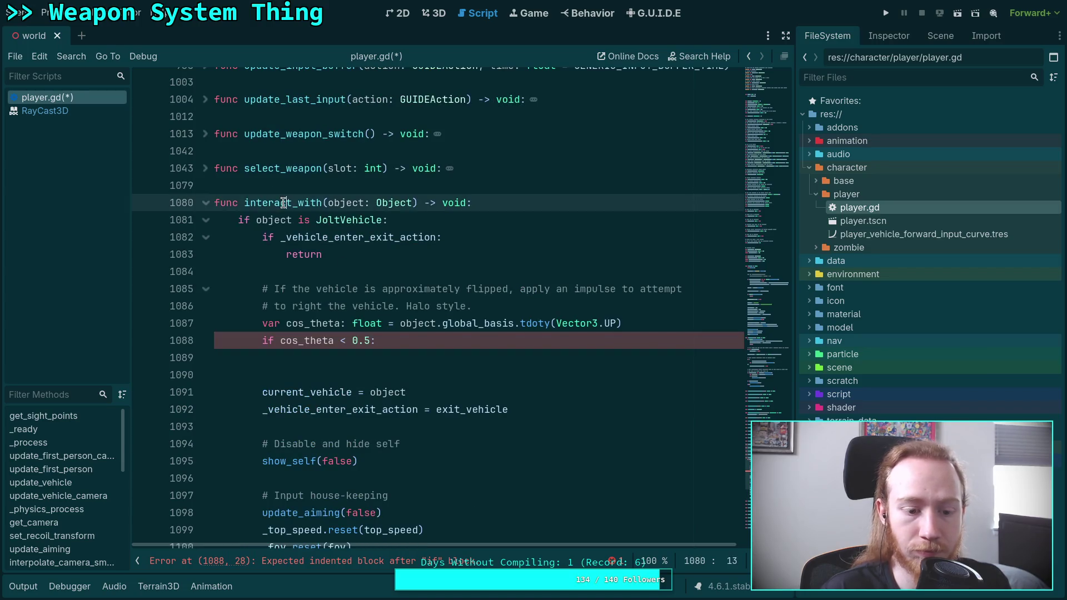
{"action": "double_click", "coordinate": [284, 203]}
{"action": "key", "text": "ctrl+f"}
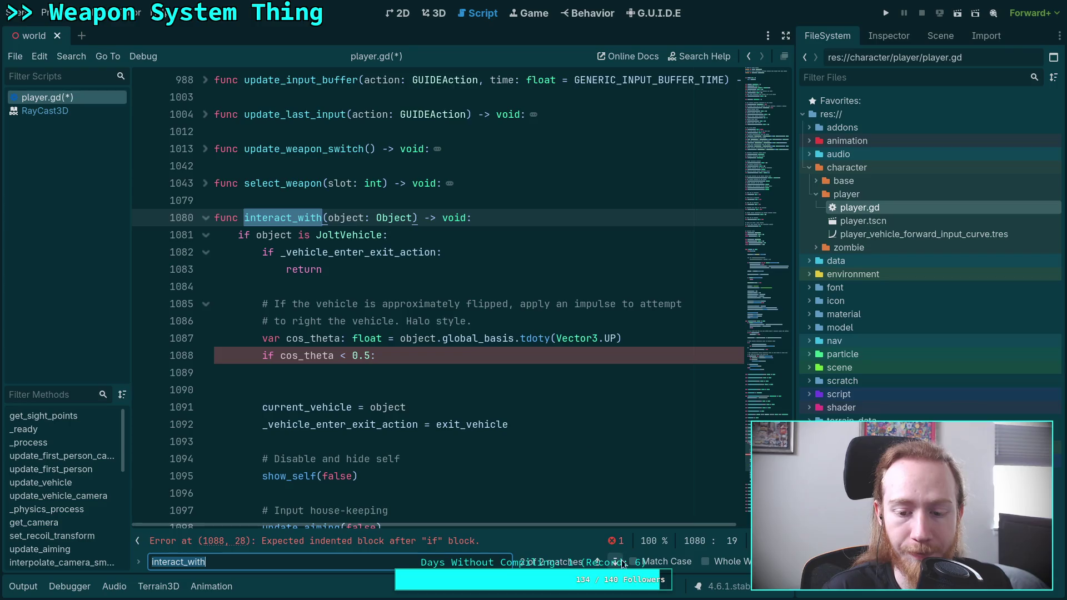
{"action": "left_click", "coordinate": [620, 562]}
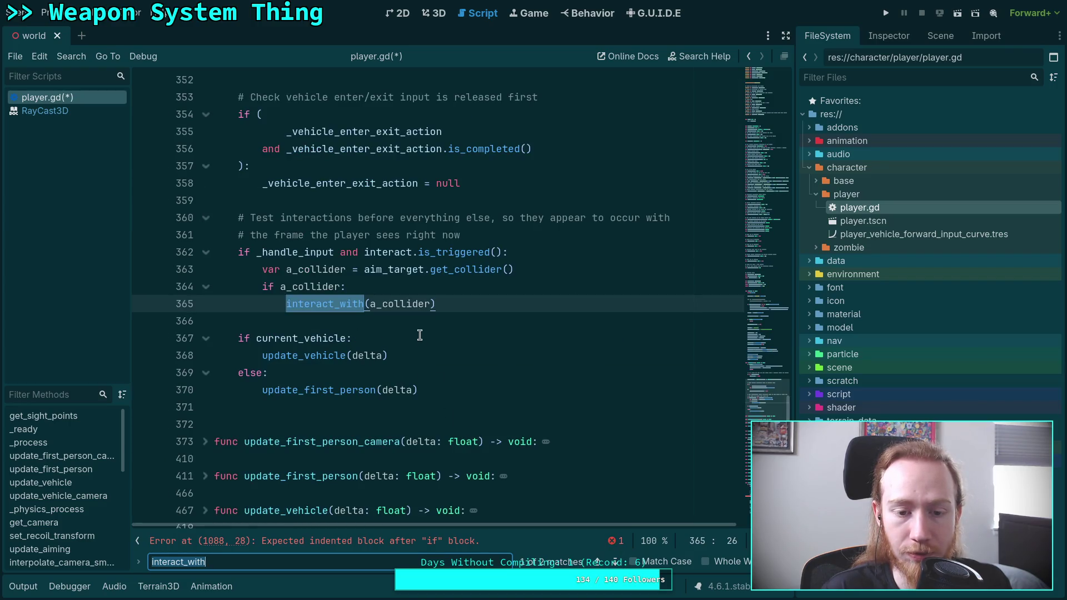
{"action": "left_click", "coordinate": [431, 304]}
{"action": "type", "text": ", "}
{"action": "type", "text": "aim_target."}
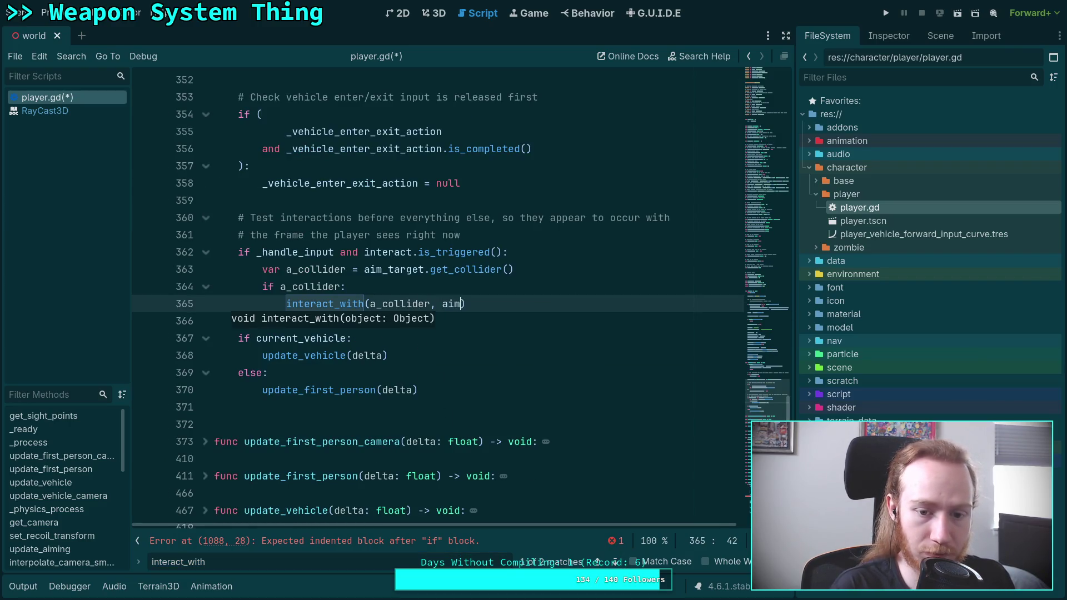
{"action": "type", "text": "get.ge"}
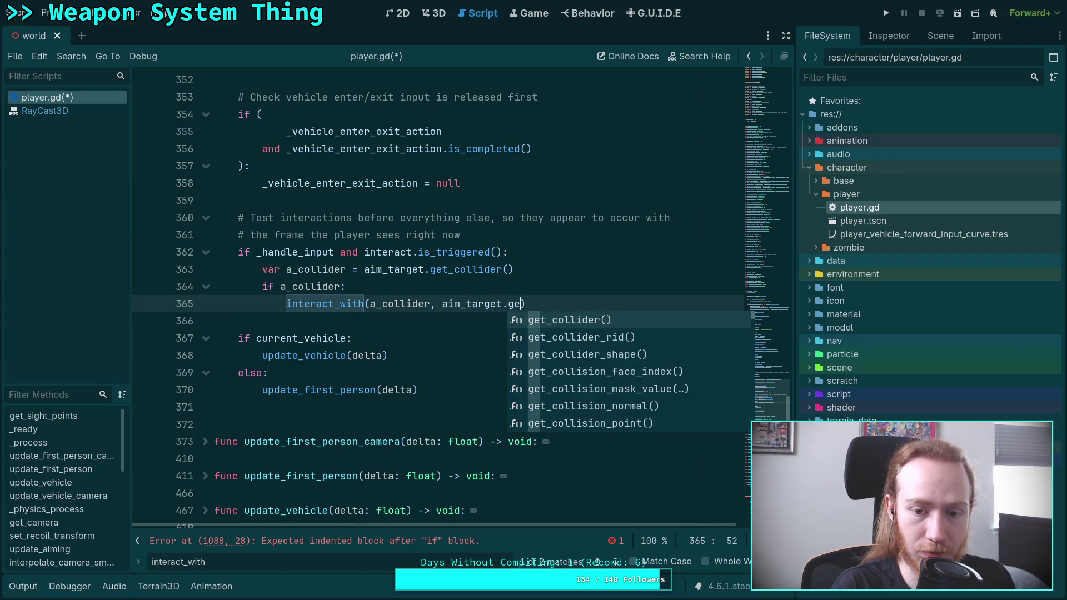
{"action": "key", "text": "Down"}
{"action": "key", "text": "Down"}
{"action": "key", "text": "Down"}
{"action": "key", "text": "Down"}
{"action": "key", "text": "Return"}
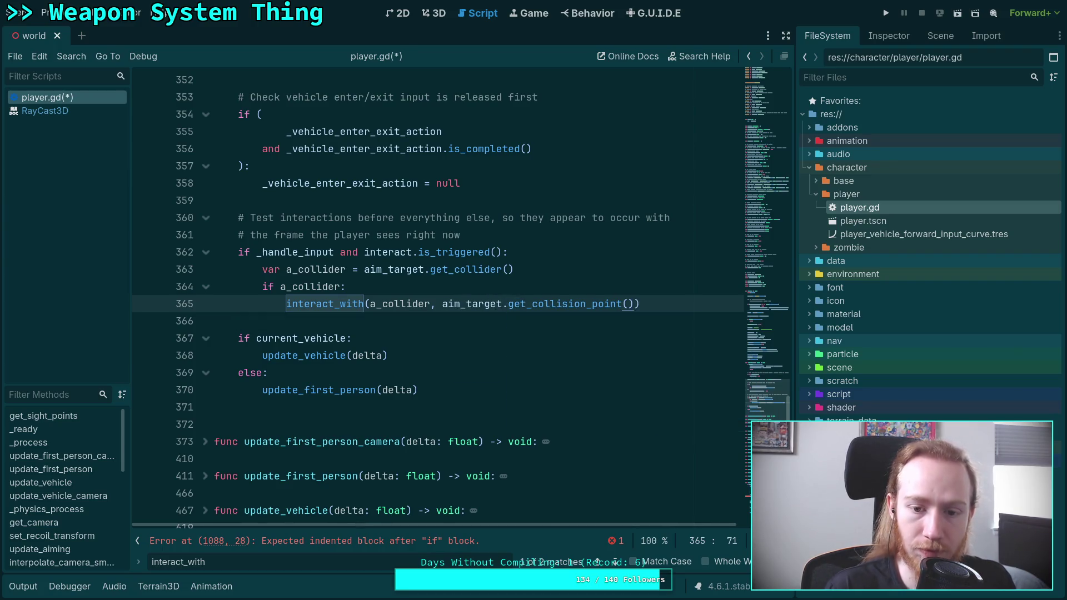
- Add a point: Vector3 parameter to interact_with's signature, then return to the empty line under the flip check
{"action": "scroll", "coordinate": [638, 345], "scroll_direction": "down", "scroll_amount": 20}
{"action": "scroll", "coordinate": [638, 345], "scroll_direction": "down", "scroll_amount": 2}
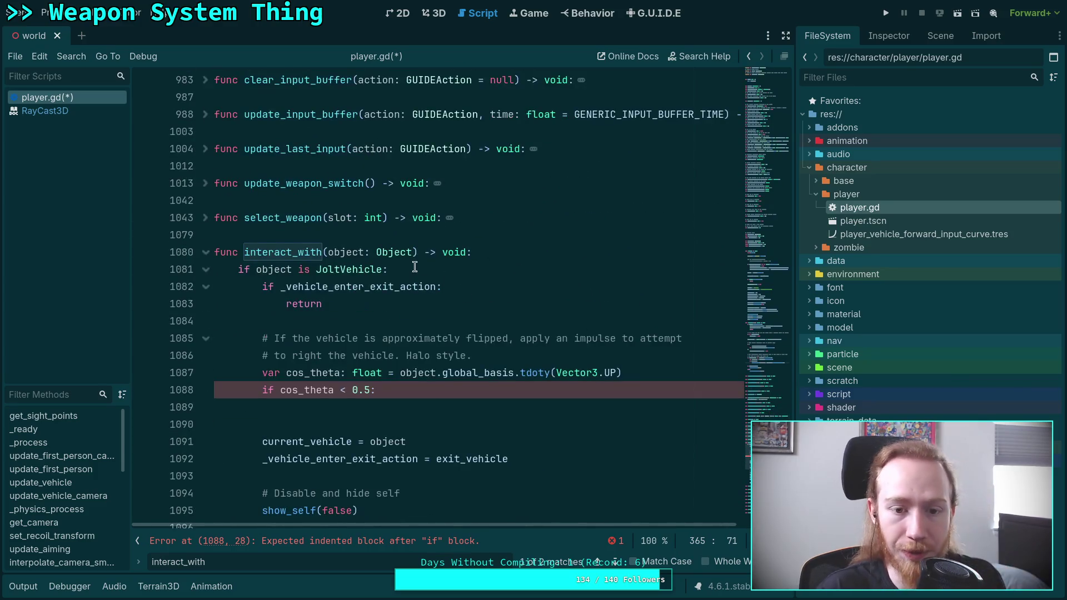
{"action": "left_click", "coordinate": [414, 251]}
{"action": "type", "text": ", "}
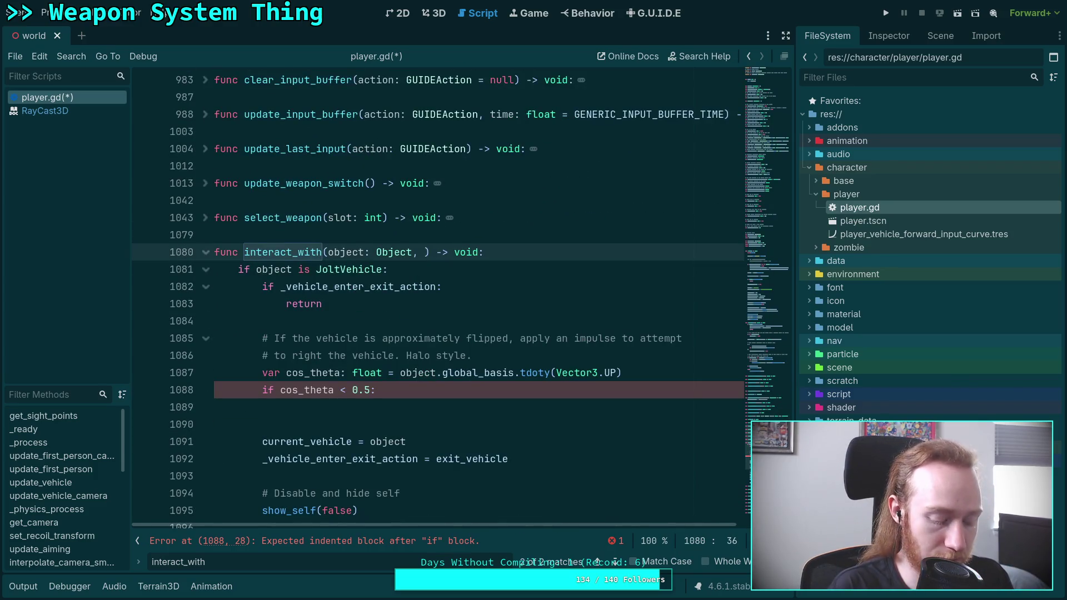
{"action": "type", "text": "point: Vector"}
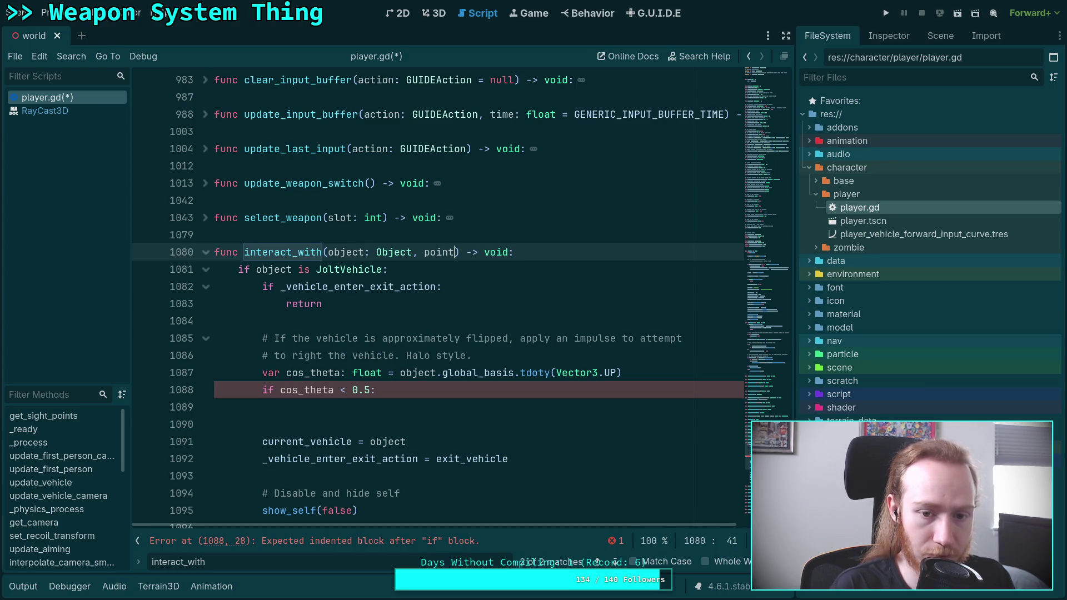
{"action": "type", "text": "3"}
{"action": "left_click", "coordinate": [352, 355]}
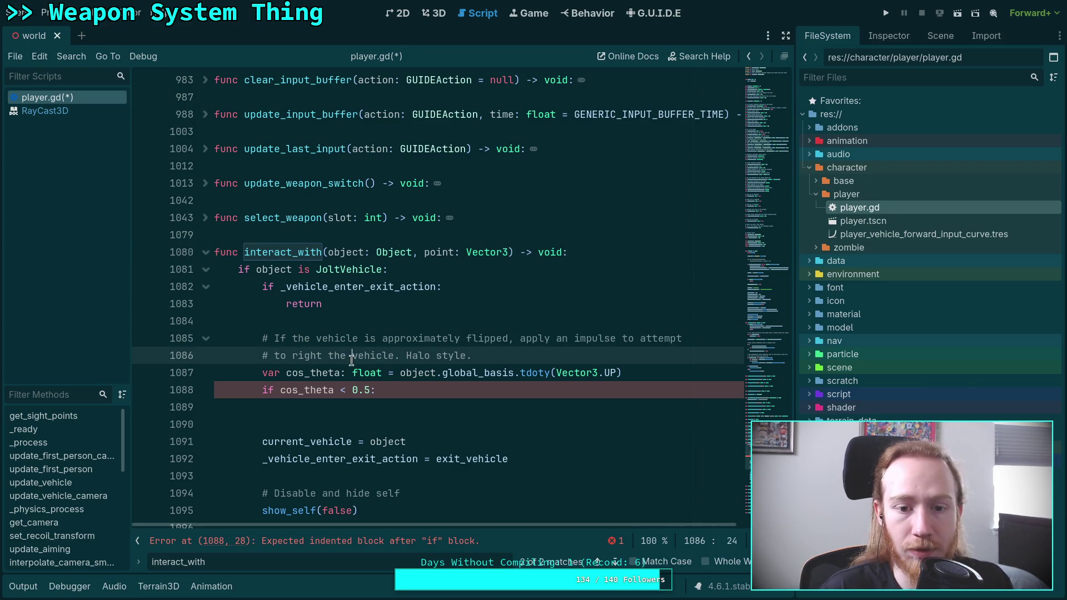
{"action": "scroll", "coordinate": [424, 345], "scroll_direction": "down", "scroll_amount": 3}
{"action": "left_click", "coordinate": [425, 352]}
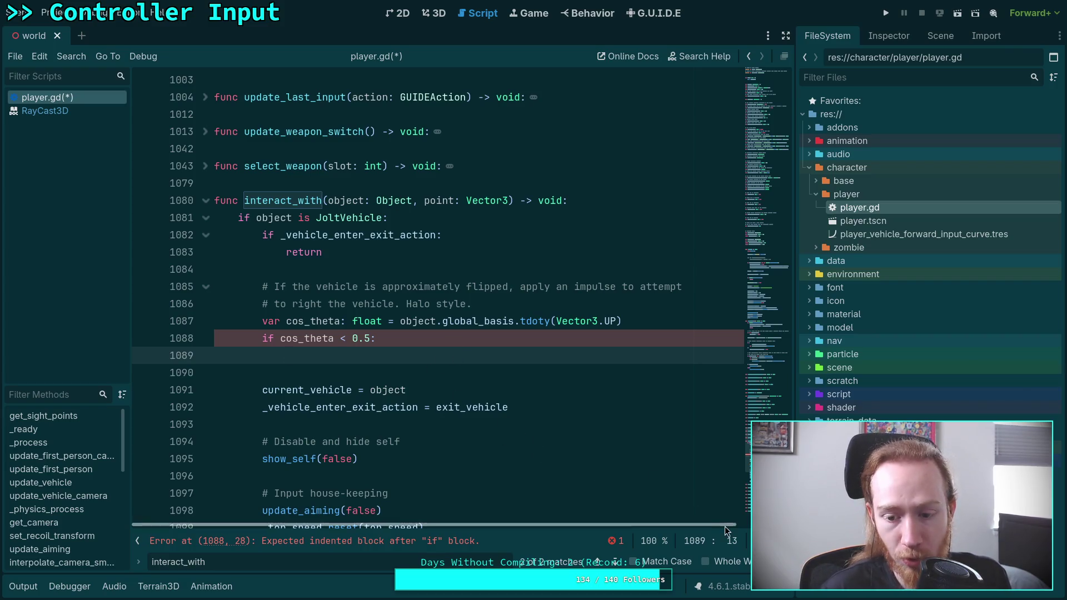
- Close the interact_with search and bring up the context options for JoltVehicle on line 1081
{"action": "key", "text": "Escape"}
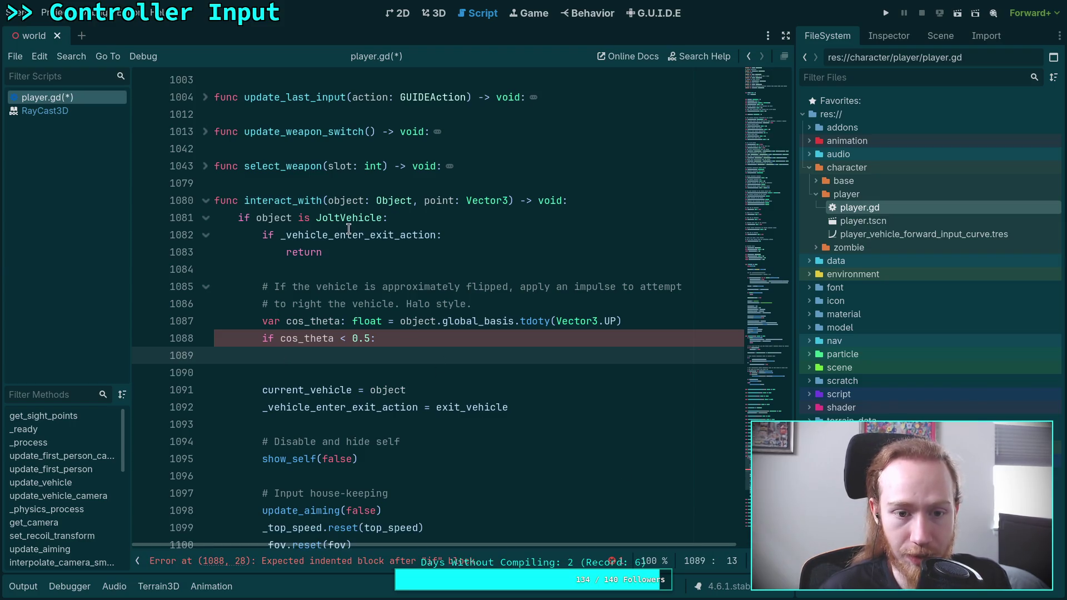
{"action": "left_click", "coordinate": [363, 218]}
{"action": "right_click", "coordinate": [364, 218]}
{"action": "left_click", "coordinate": [396, 403]}
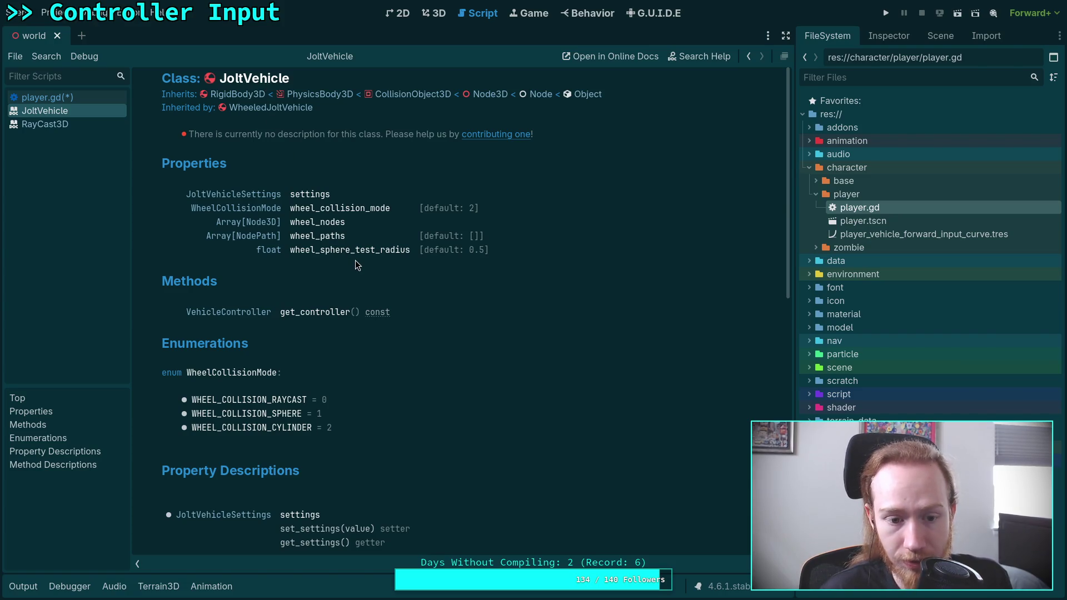
{"action": "scroll", "coordinate": [355, 260], "scroll_direction": "down", "scroll_amount": 5}
{"action": "scroll", "coordinate": [355, 260], "scroll_direction": "up", "scroll_amount": 5}
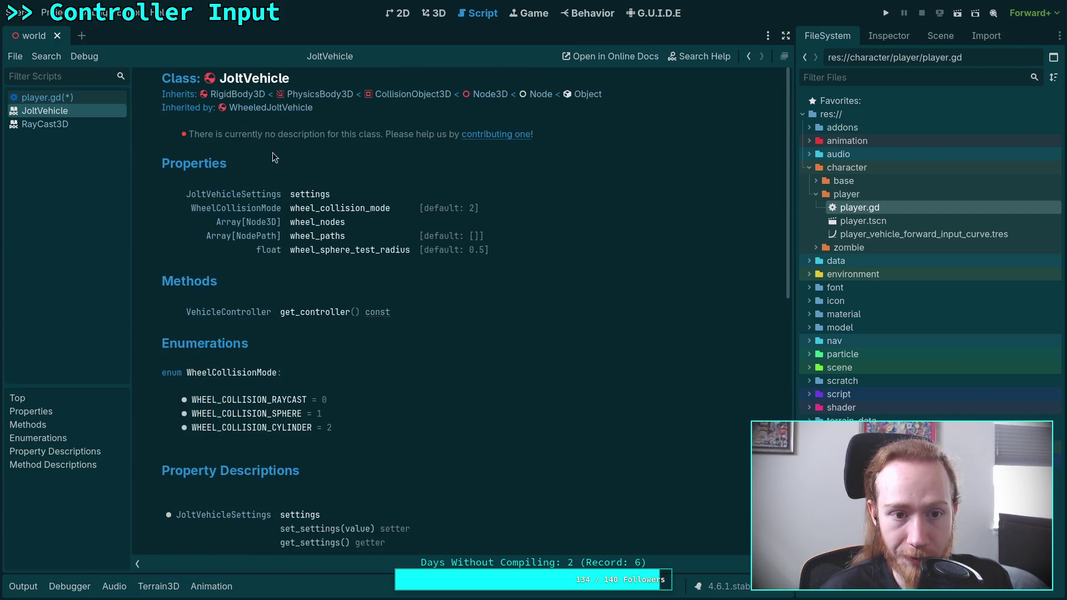
{"action": "left_click", "coordinate": [234, 95]}
{"action": "scroll", "coordinate": [441, 353], "scroll_direction": "down", "scroll_amount": 5}
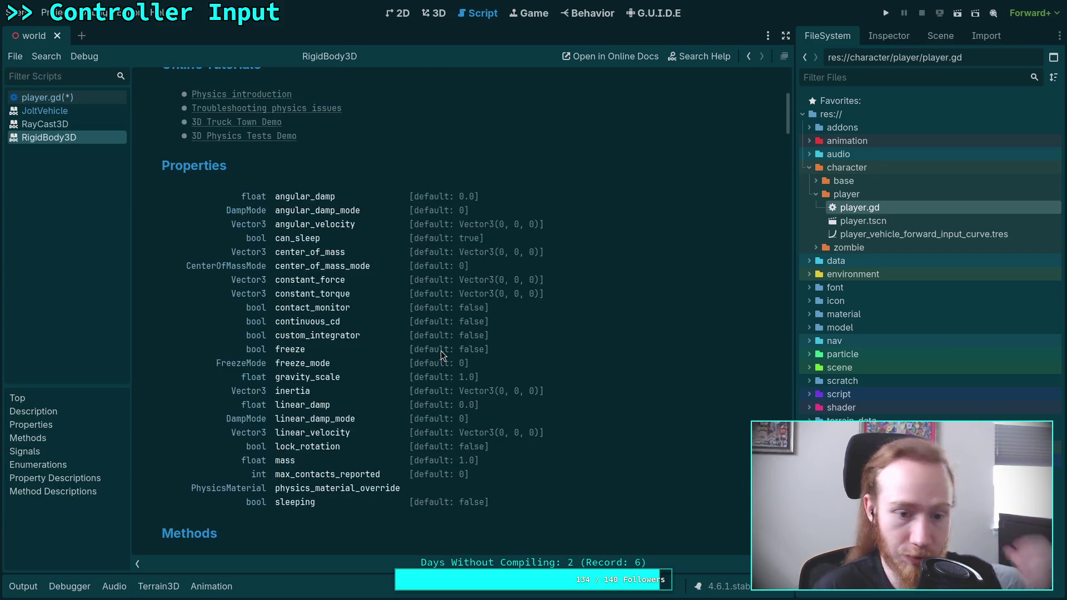
{"action": "scroll", "coordinate": [443, 355], "scroll_direction": "down", "scroll_amount": 3}
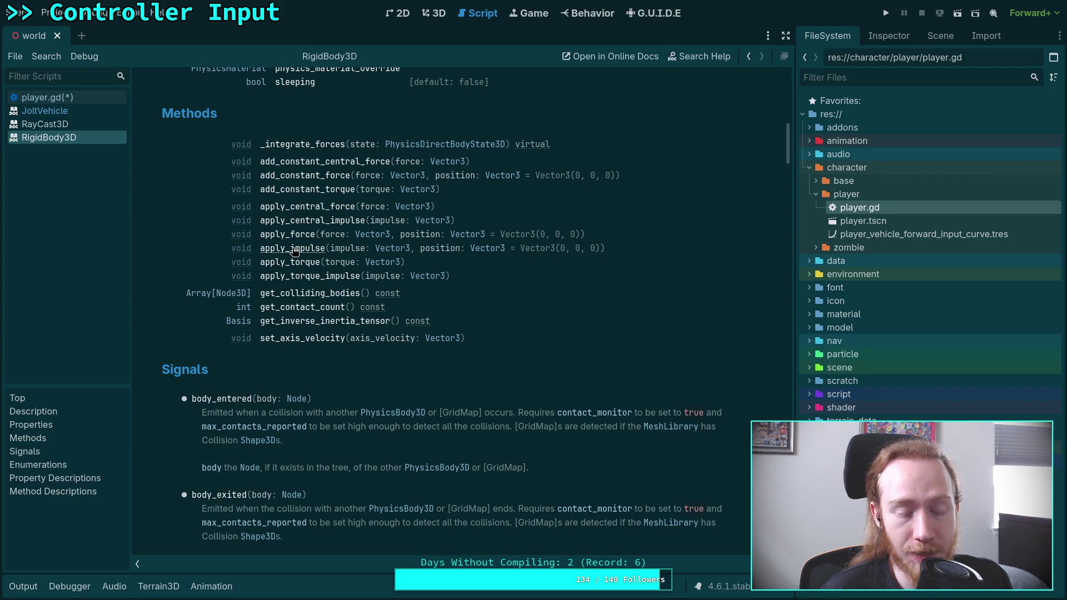
{"action": "left_click", "coordinate": [93, 100]}
{"action": "left_click", "coordinate": [426, 352]}
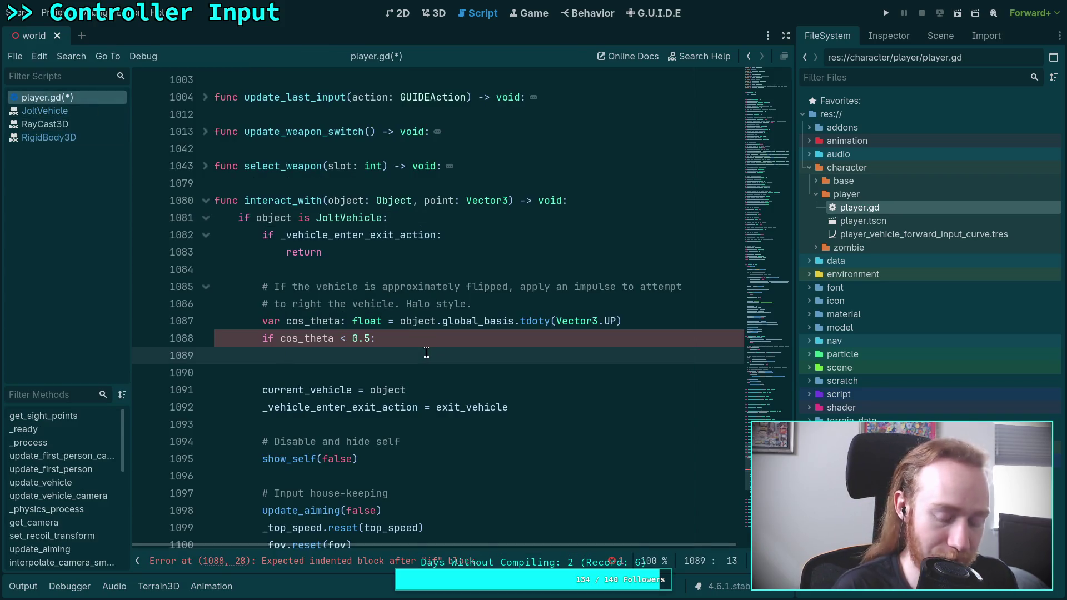
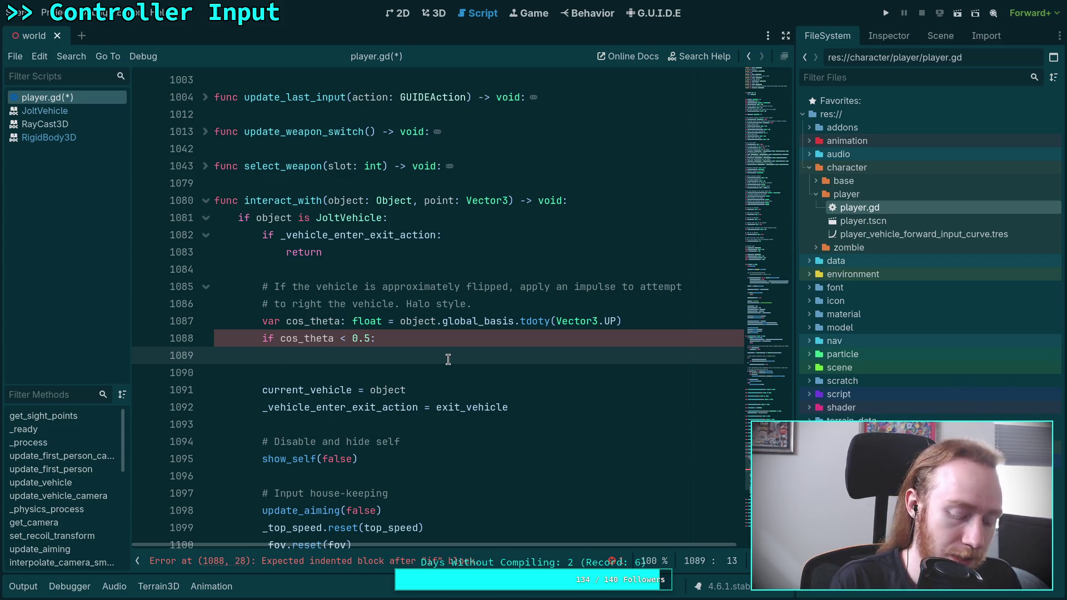
- Search Google for 'impulse force to lift kg 1 meter against gravity' and view all results
{"action": "key", "text": "super+3"}
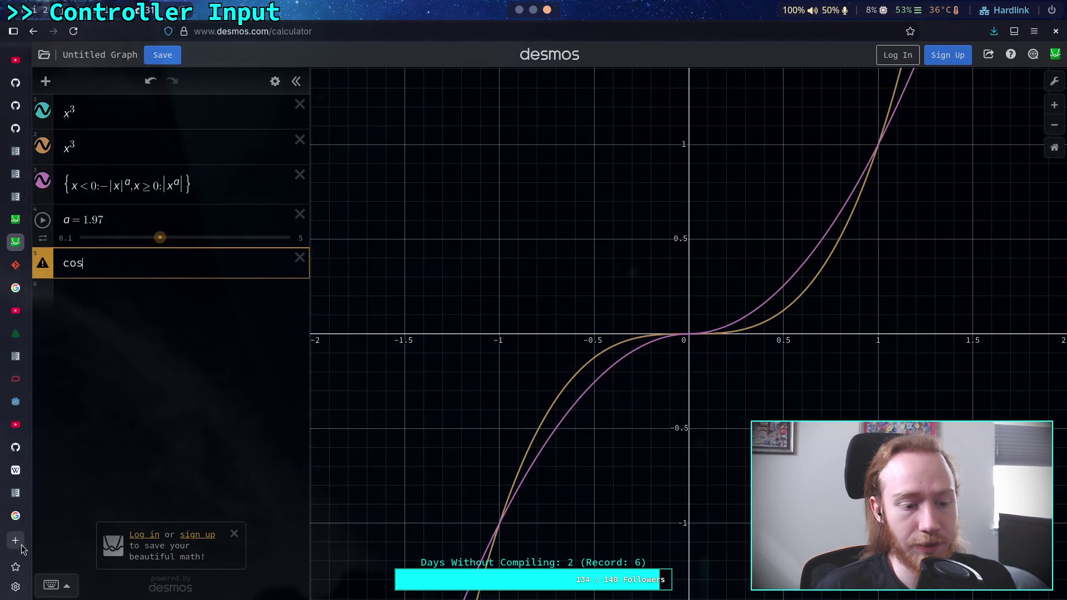
{"action": "left_click", "coordinate": [15, 515]}
{"action": "left_click", "coordinate": [188, 71]}
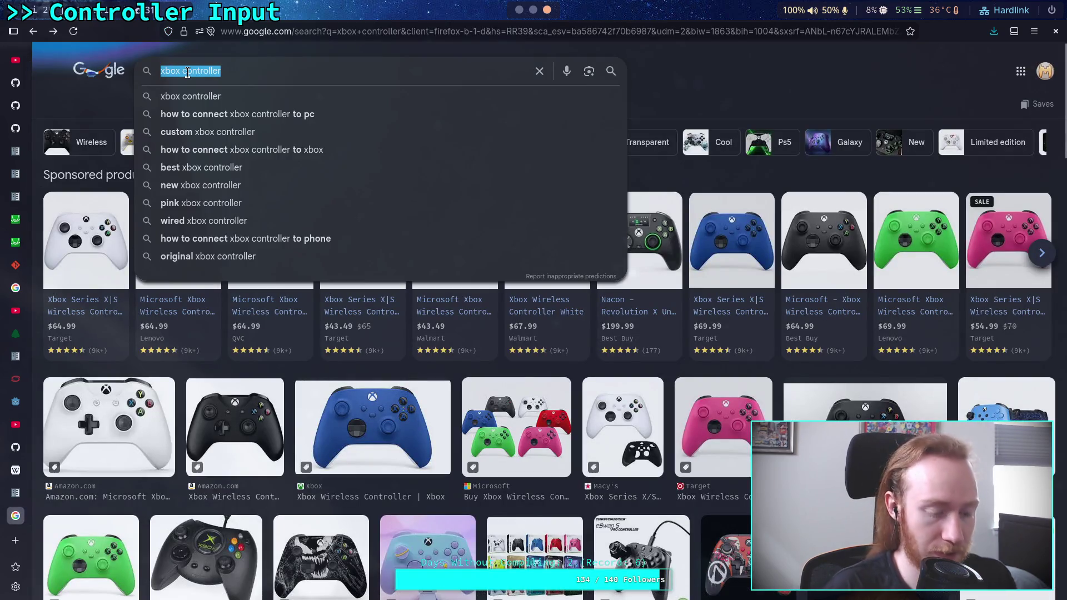
{"action": "type", "text": "impulse forc"}
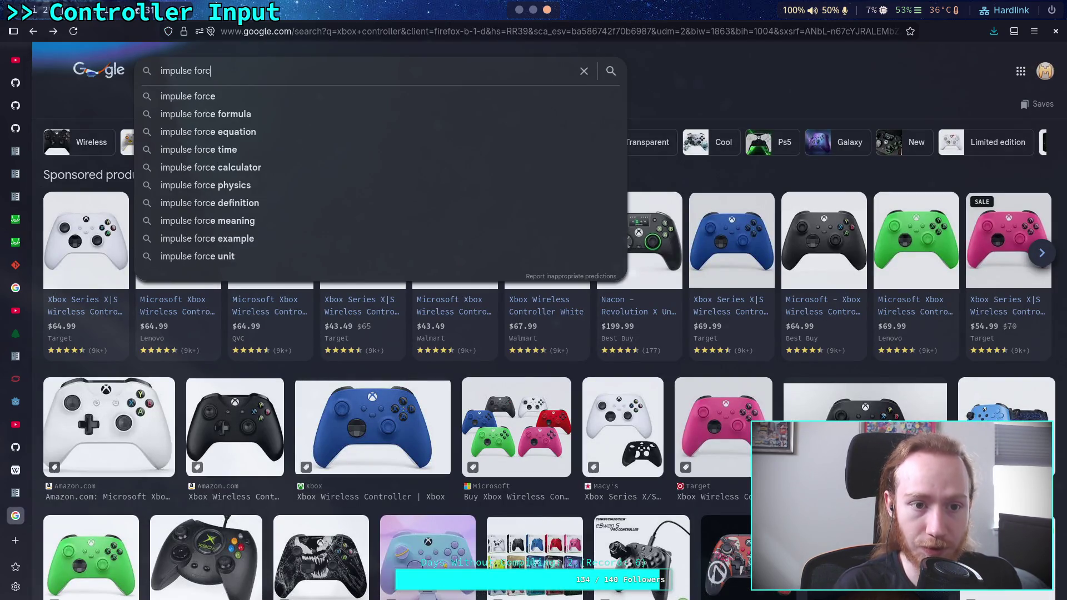
{"action": "type", "text": "e to lift object"}
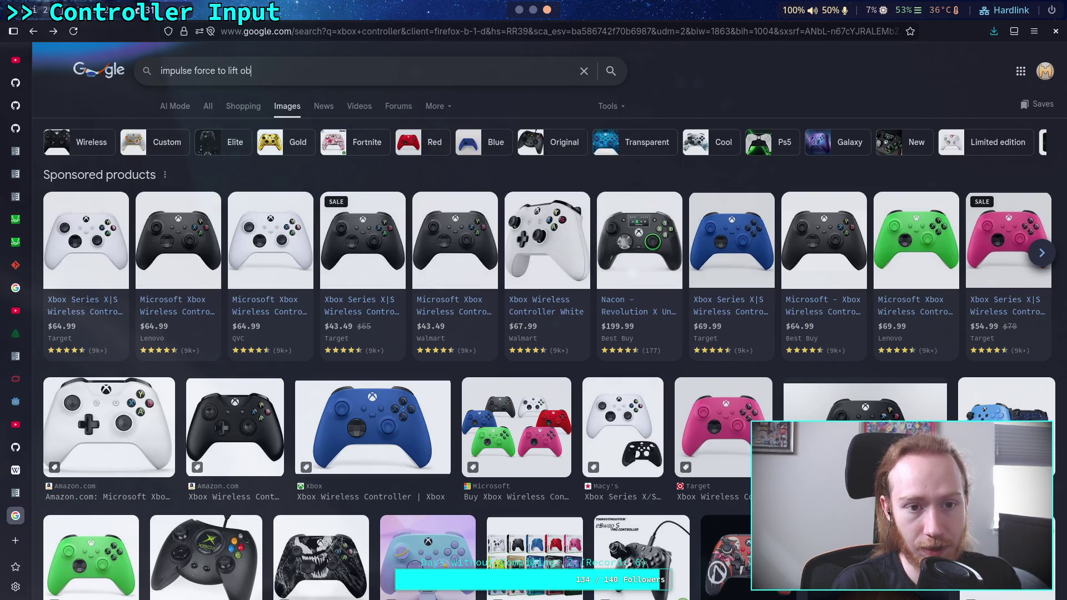
{"action": "key", "text": "BackSpace"}
{"action": "key", "text": "BackSpace"}
{"action": "key", "text": "BackSpace"}
{"action": "type", "text": "kg 1 meter against fra"}
{"action": "key", "text": "BackSpace"}
{"action": "key", "text": "BackSpace"}
{"action": "key", "text": "BackSpace"}
{"action": "type", "text": "gravity"}
{"action": "key", "text": "Return"}
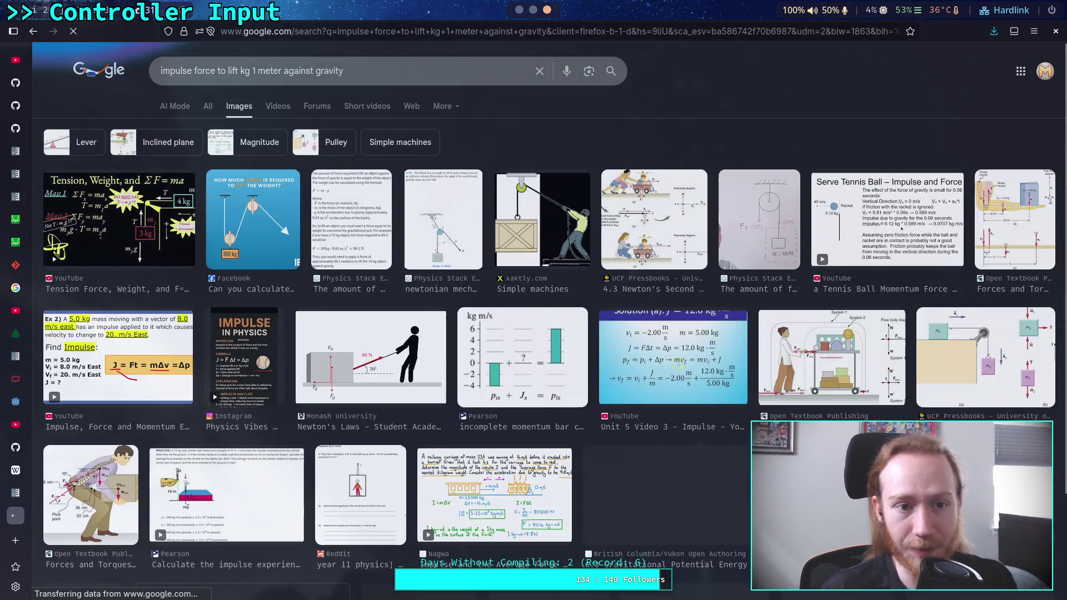
{"action": "left_click", "coordinate": [208, 107]}
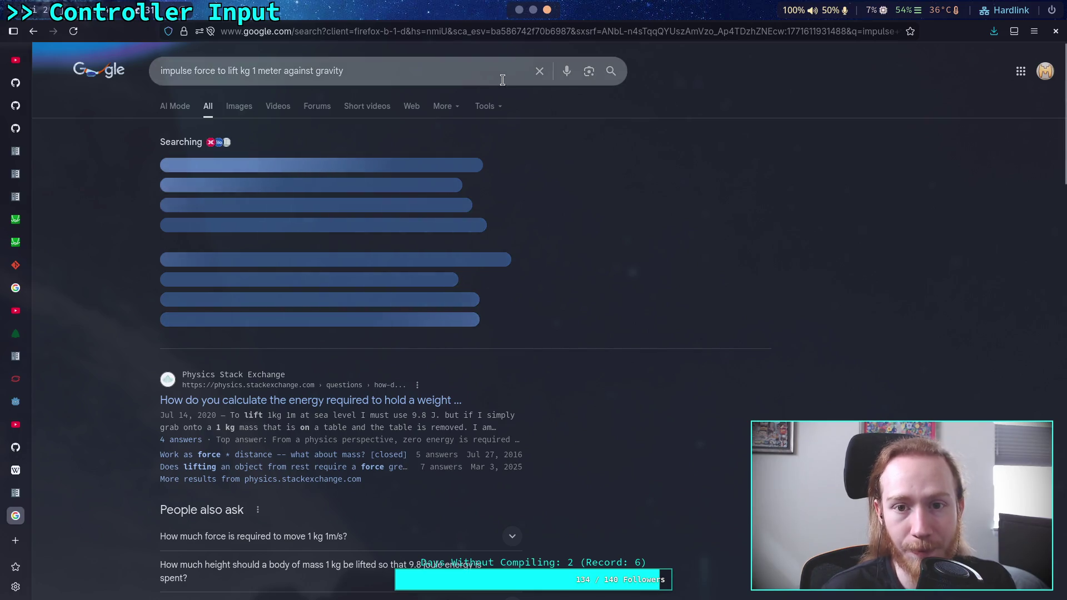
- Start line 1089 with object.apply_central_impulse(Vector3.UP and look up the method's documentation
{"action": "key", "text": "alt+Tab"}
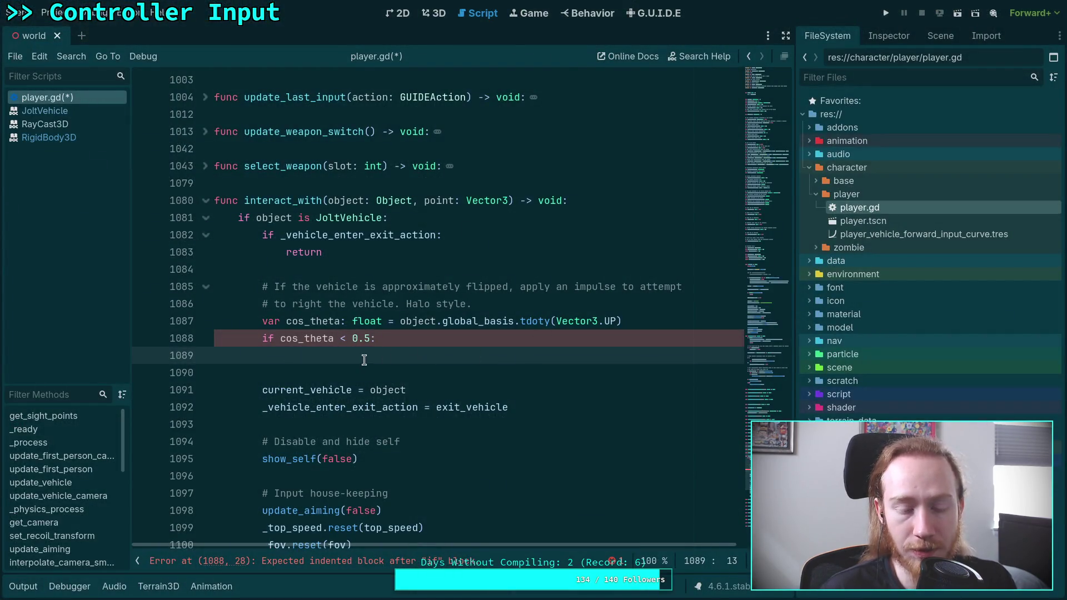
{"action": "type", "text": "ob"}
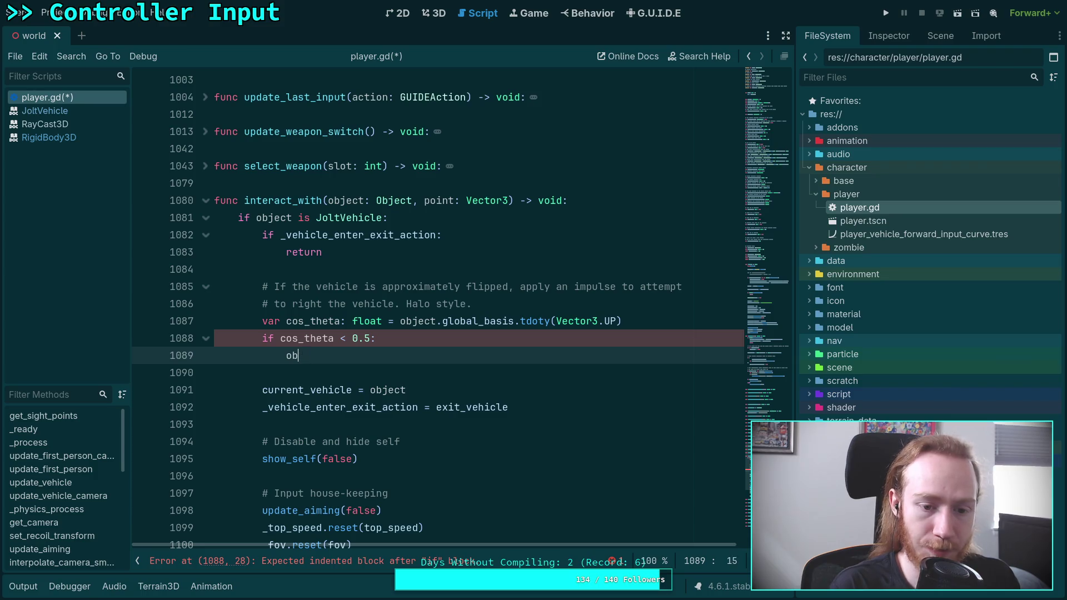
{"action": "type", "text": "ject.appl"}
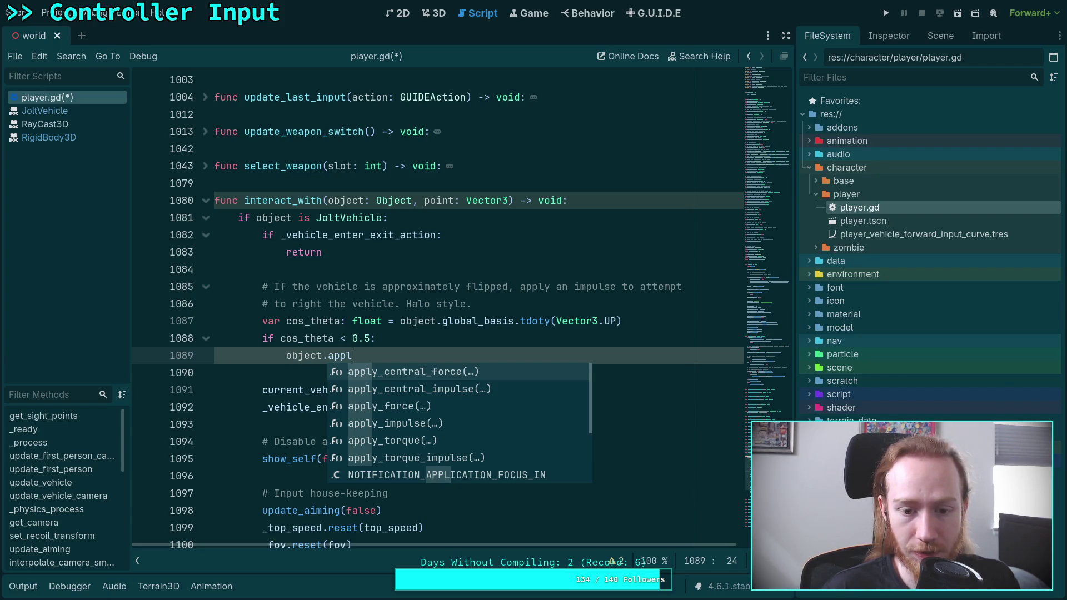
{"action": "key", "text": "Down"}
{"action": "key", "text": "Return"}
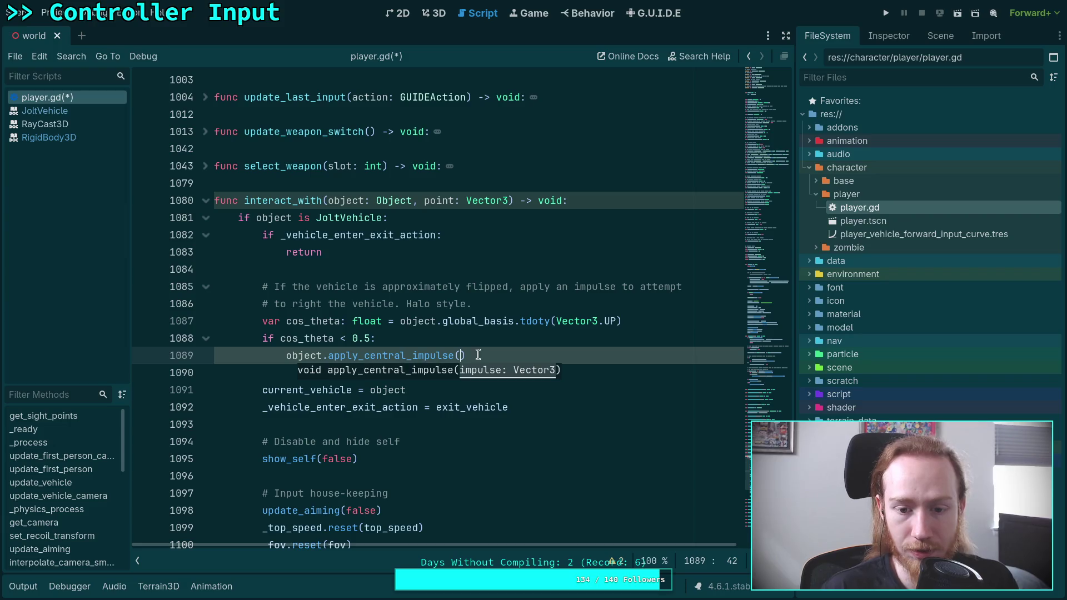
{"action": "type", "text": "Vector3"}
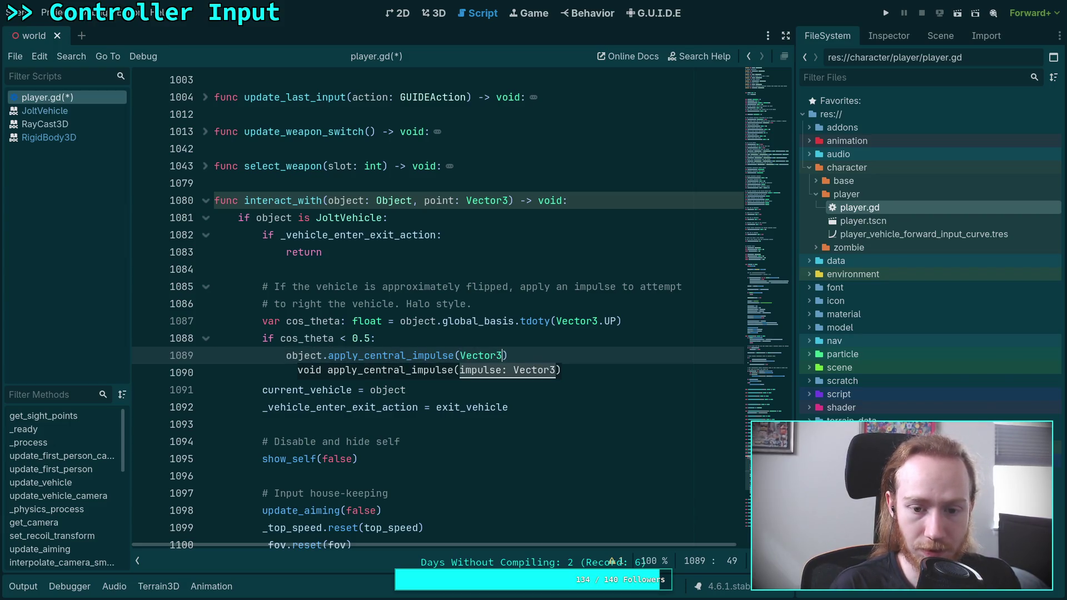
{"action": "type", "text": ".UP"}
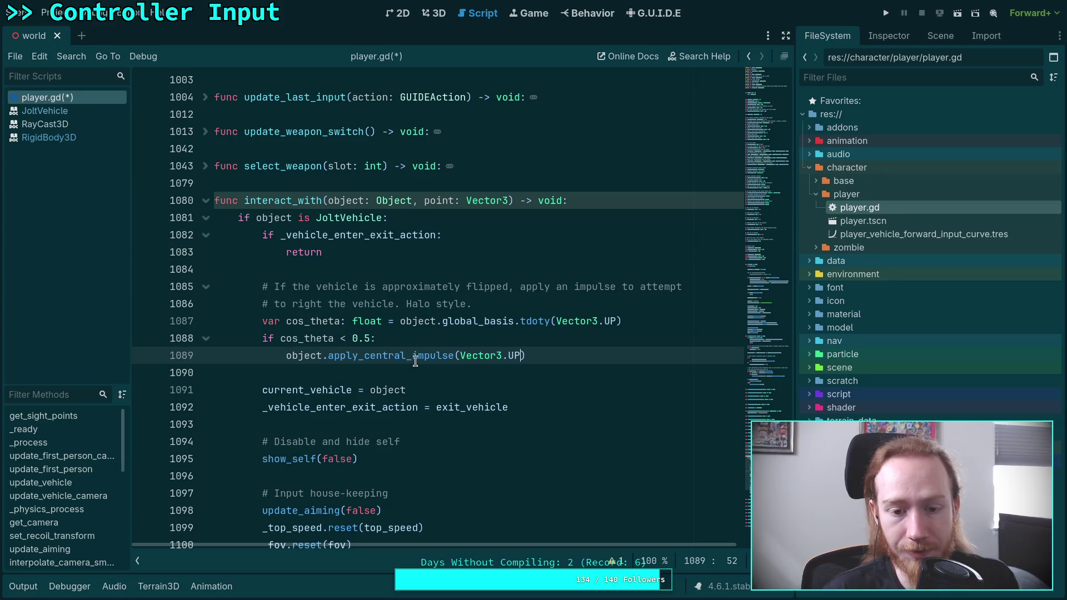
{"action": "mouse_move", "coordinate": [416, 361]}
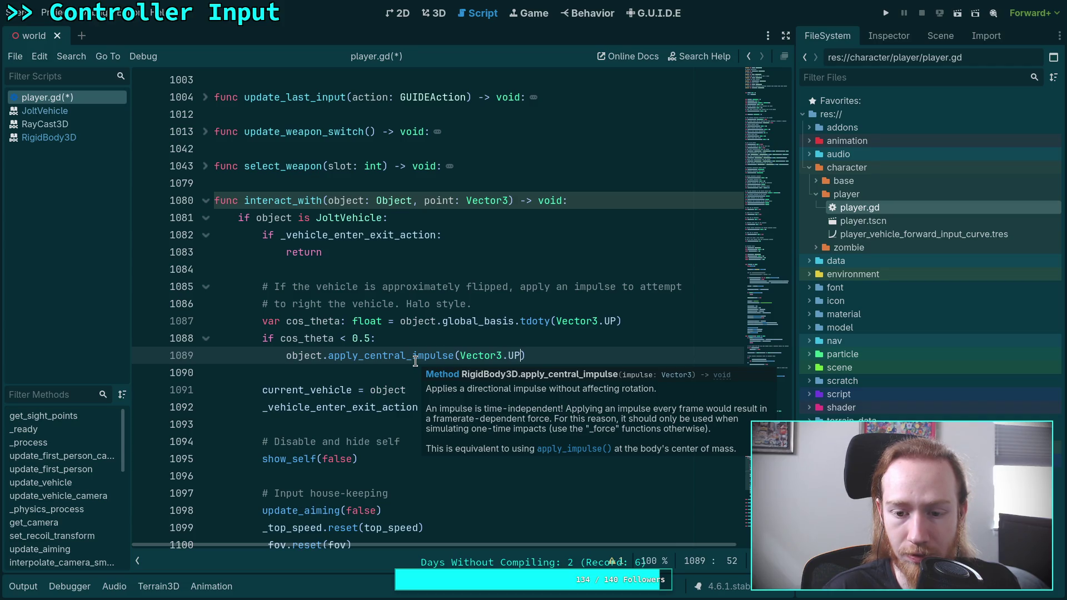
{"action": "right_click", "coordinate": [416, 361]}
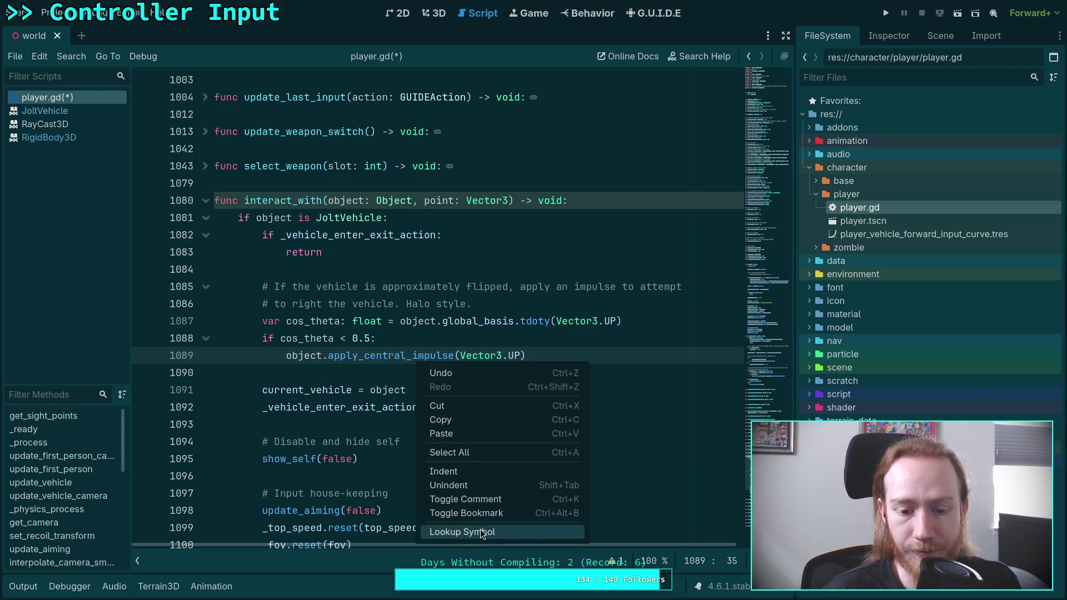
{"action": "left_click", "coordinate": [480, 529]}
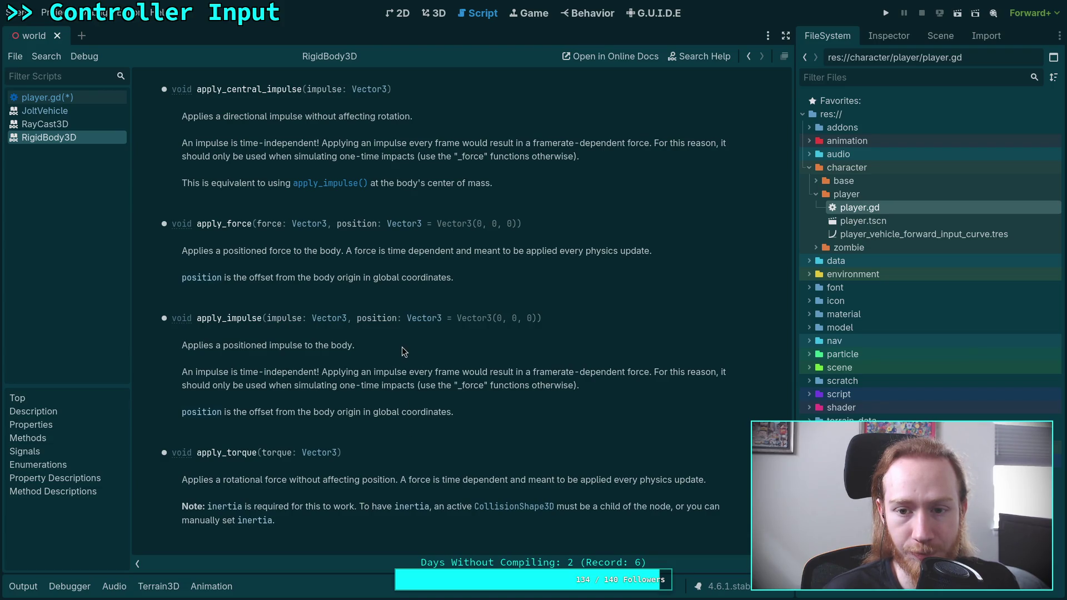
- Back in player.gd, complete the call as apply_central_impulse(Vector3.UP * object.mass)
{"action": "left_click", "coordinate": [47, 97]}
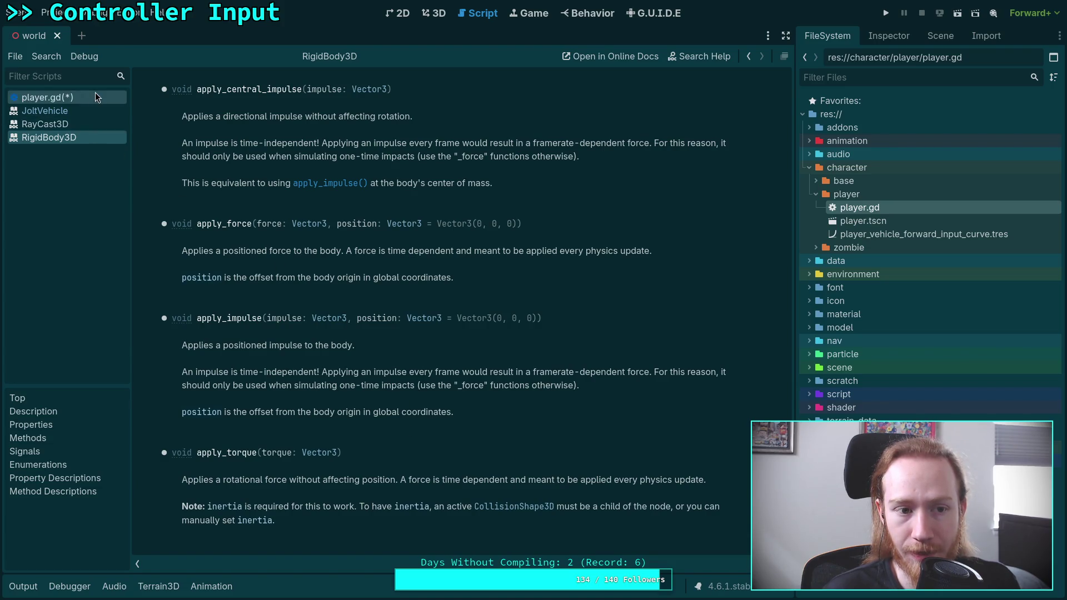
{"action": "left_click", "coordinate": [519, 356]}
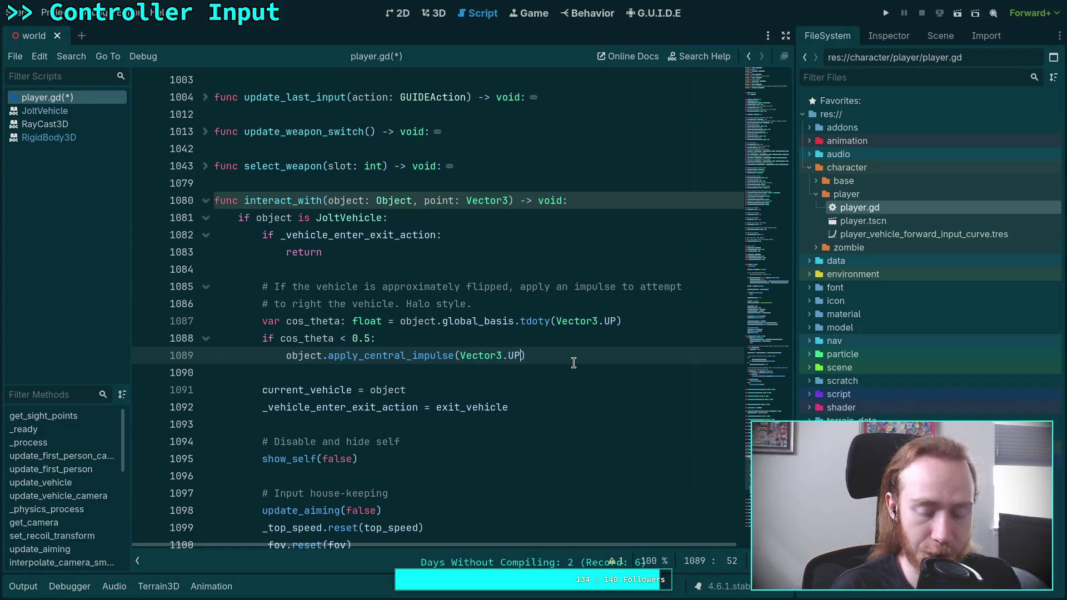
{"action": "type", "text": "* obje"}
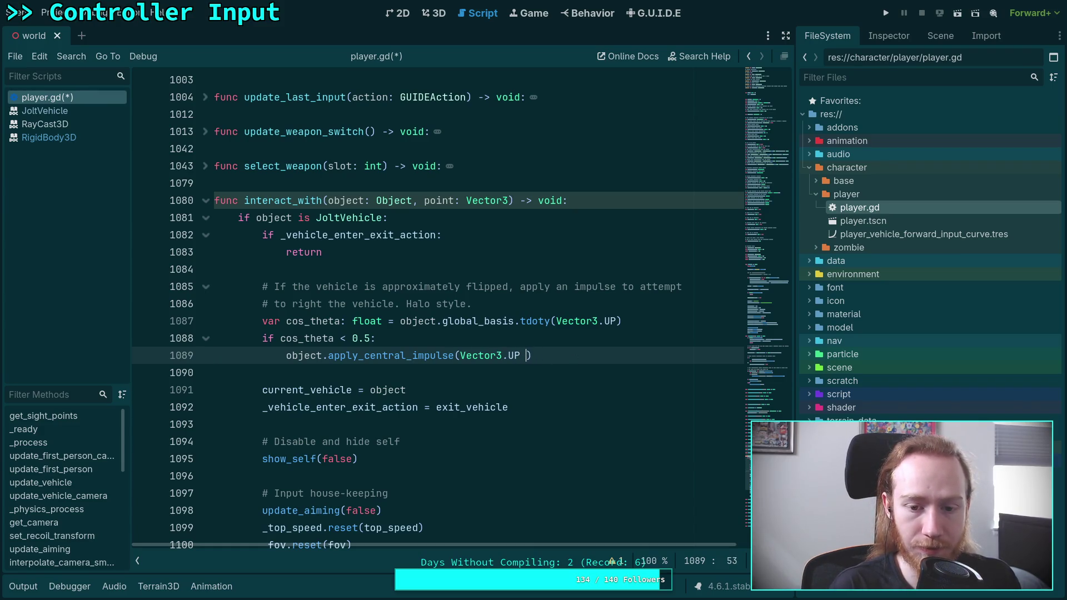
{"action": "type", "text": "ct.mass"}
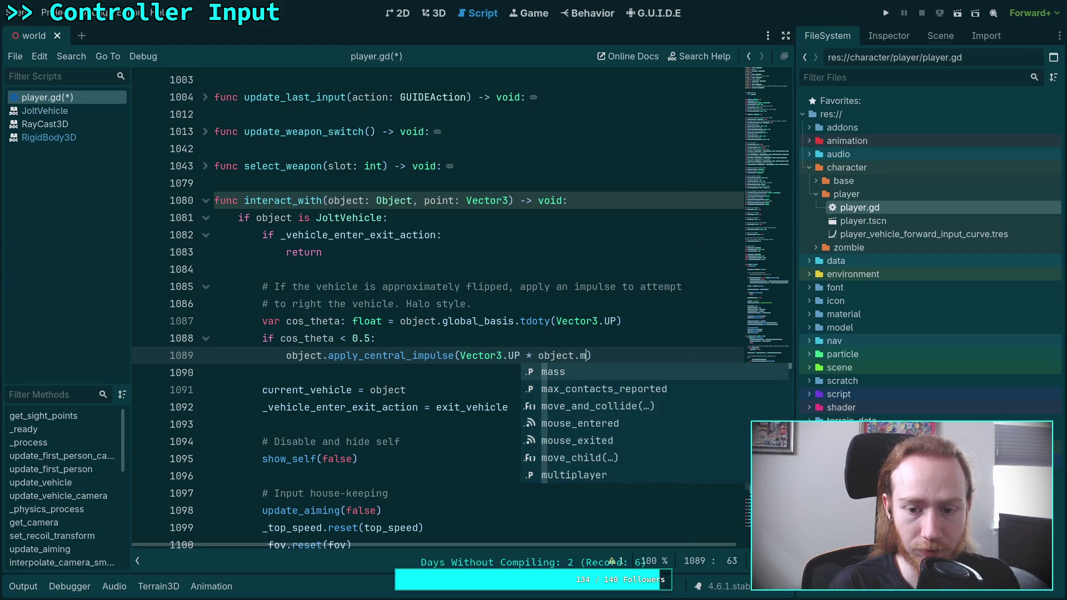
{"action": "left_click", "coordinate": [639, 352]}
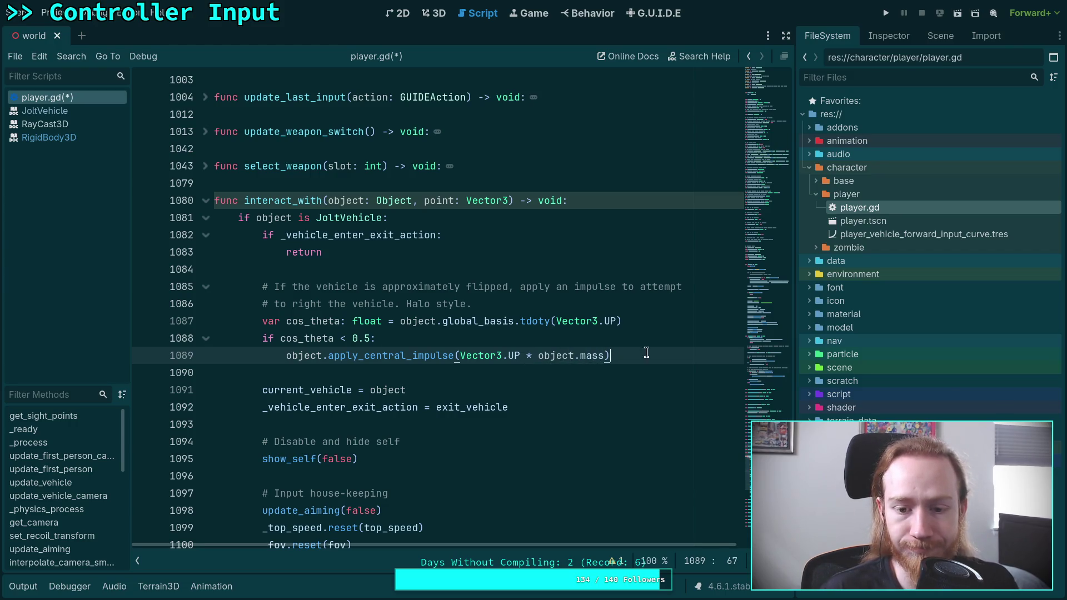
- Add line 1090 with object.apply_impulse(Vector3.UP * object., removing 'mass' from the multiplier
{"action": "key", "text": "Return"}
{"action": "type", "text": "object."}
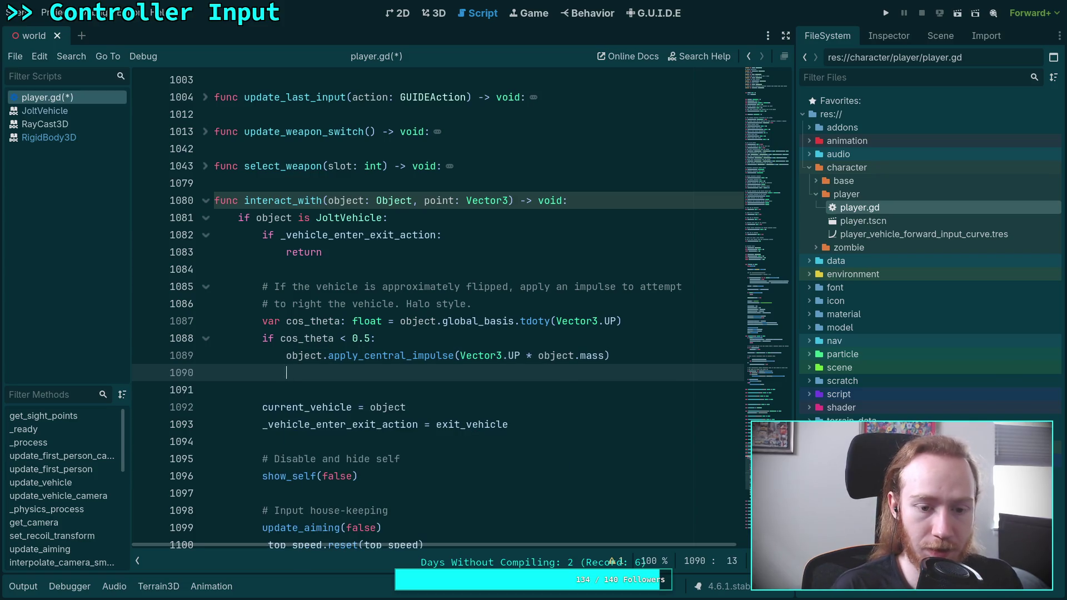
{"action": "type", "text": "apply_im"}
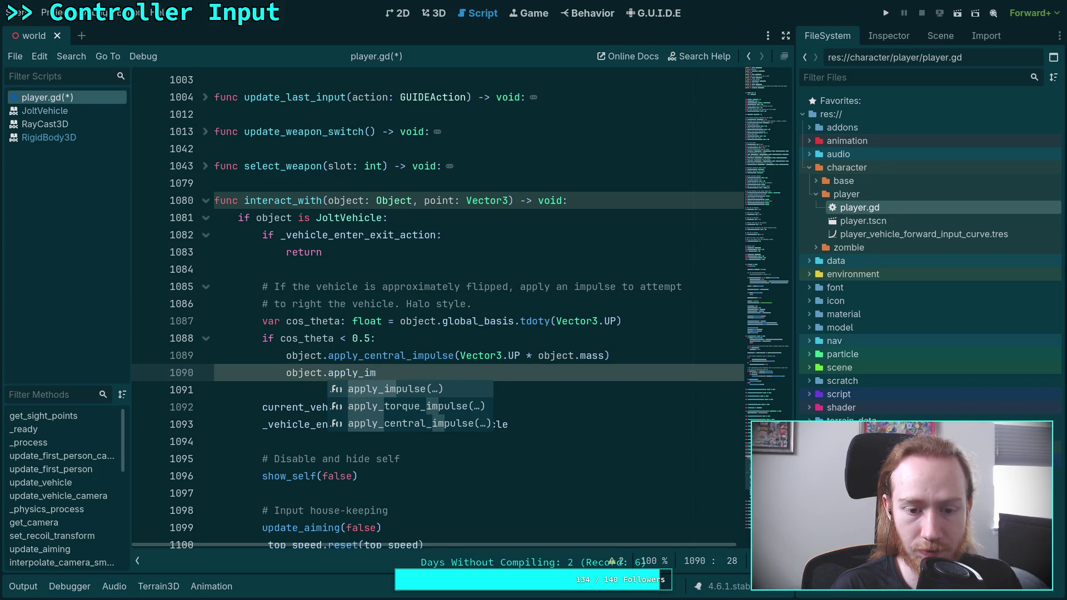
{"action": "key", "text": "Return"}
{"action": "type", "text": "Vector3.UP * "}
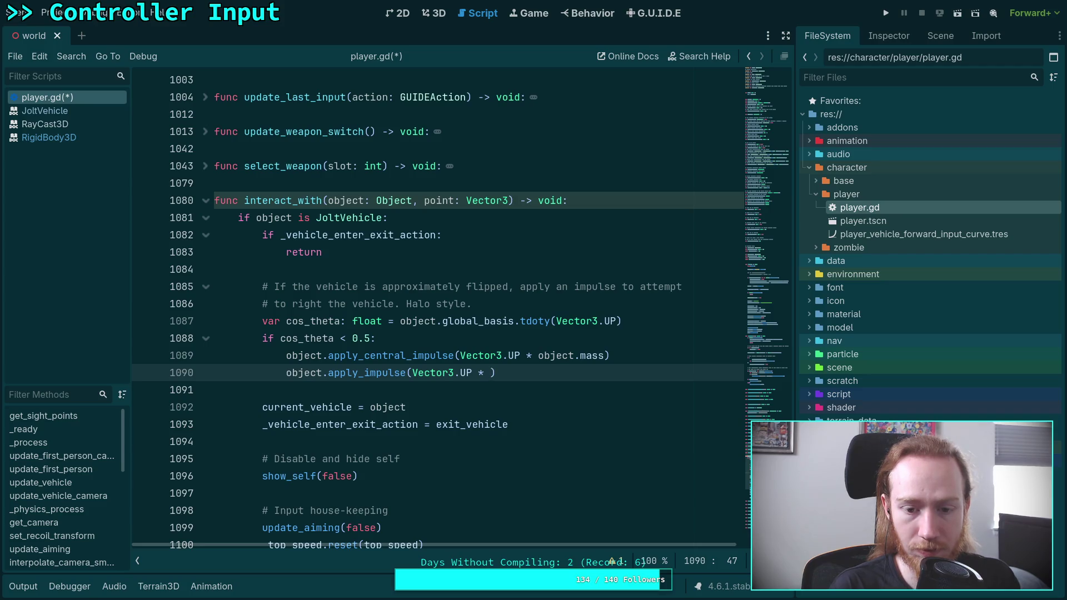
{"action": "type", "text": "objet"}
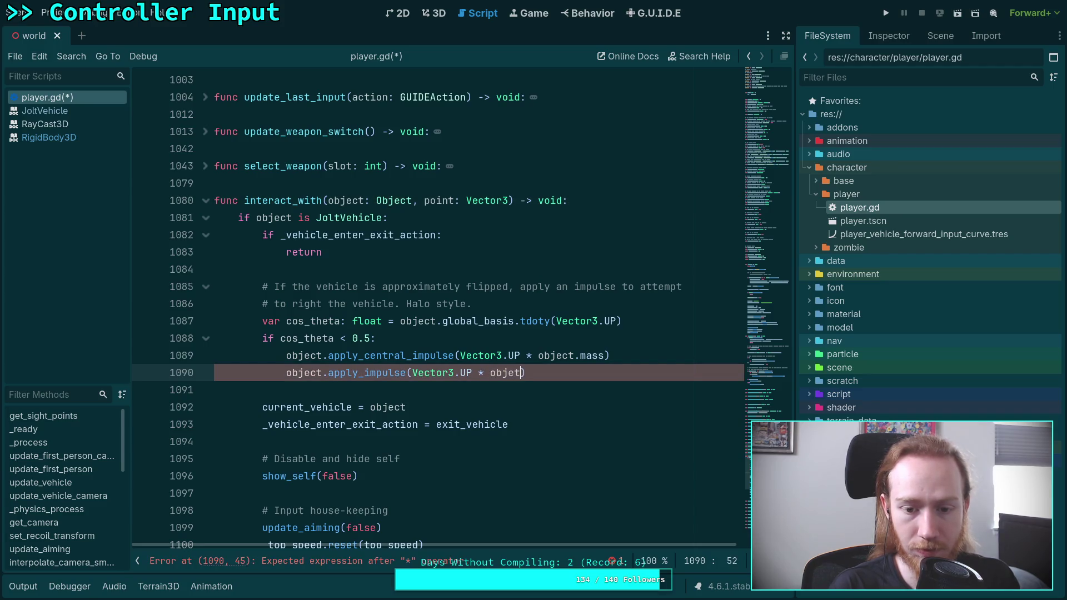
{"action": "type", "text": "ct.mass"}
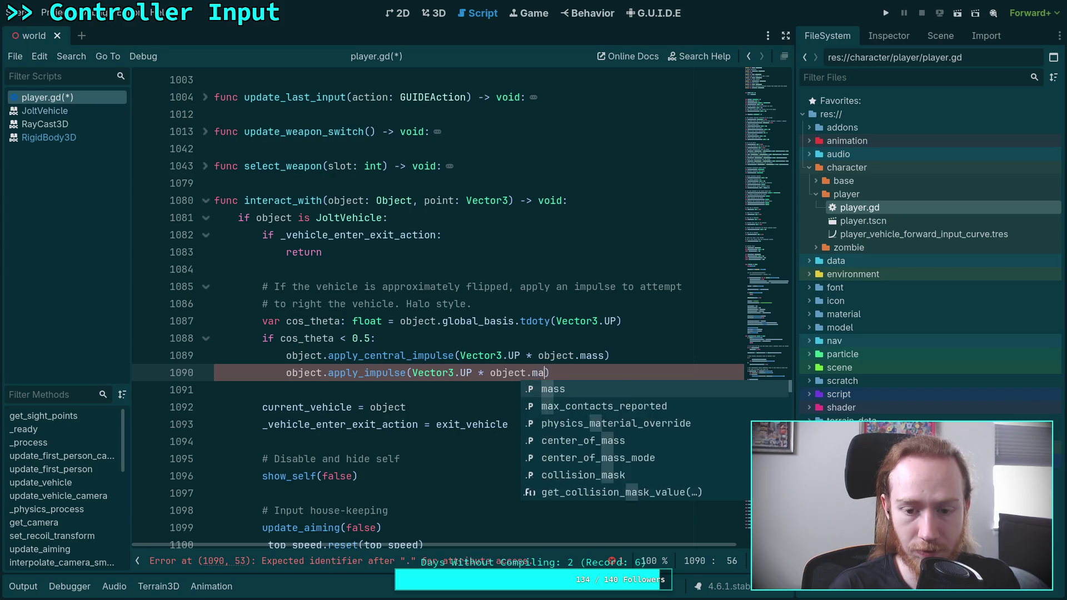
{"action": "key", "text": "BackSpace"}
{"action": "key", "text": "BackSpace"}
{"action": "key", "text": "BackSpace"}
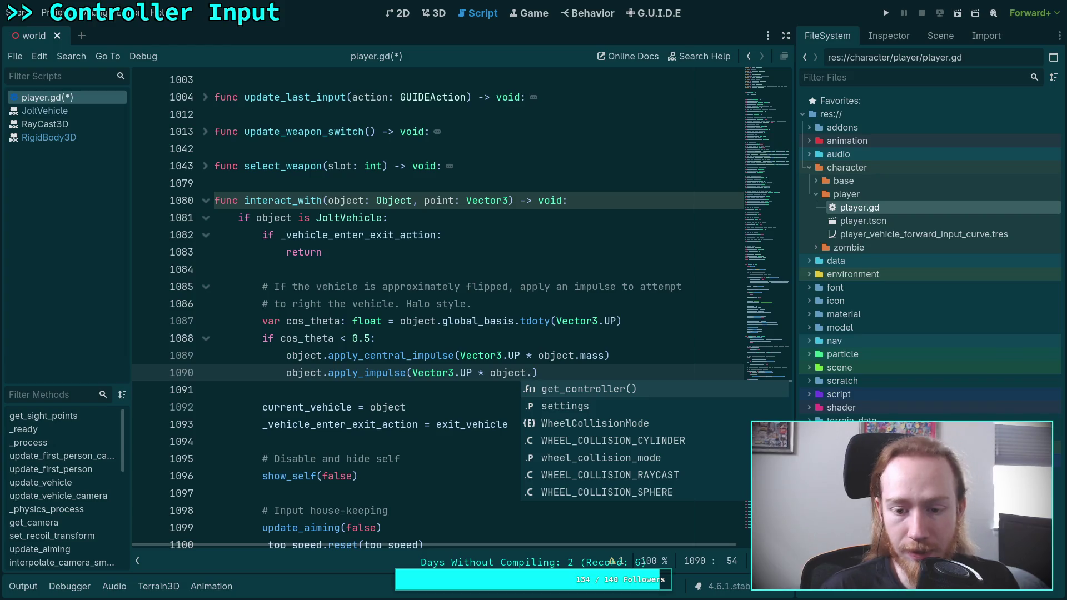
- Browse the object's torque-related members, then open the JoltVehicle class reference
{"action": "key", "text": "Down"}
{"action": "key", "text": "Down"}
{"action": "key", "text": "Down"}
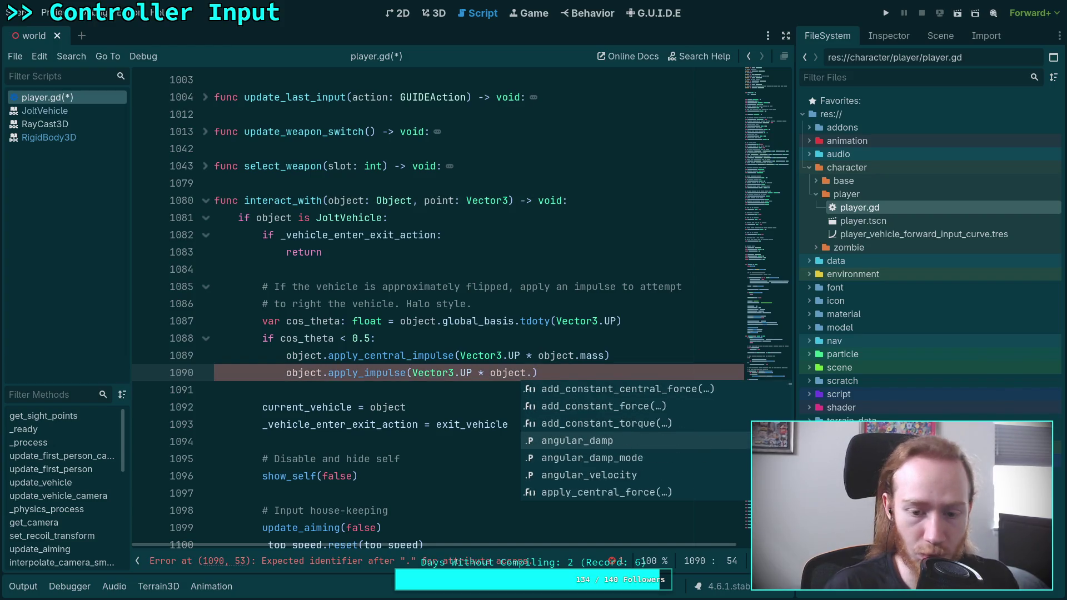
{"action": "type", "text": "tor"}
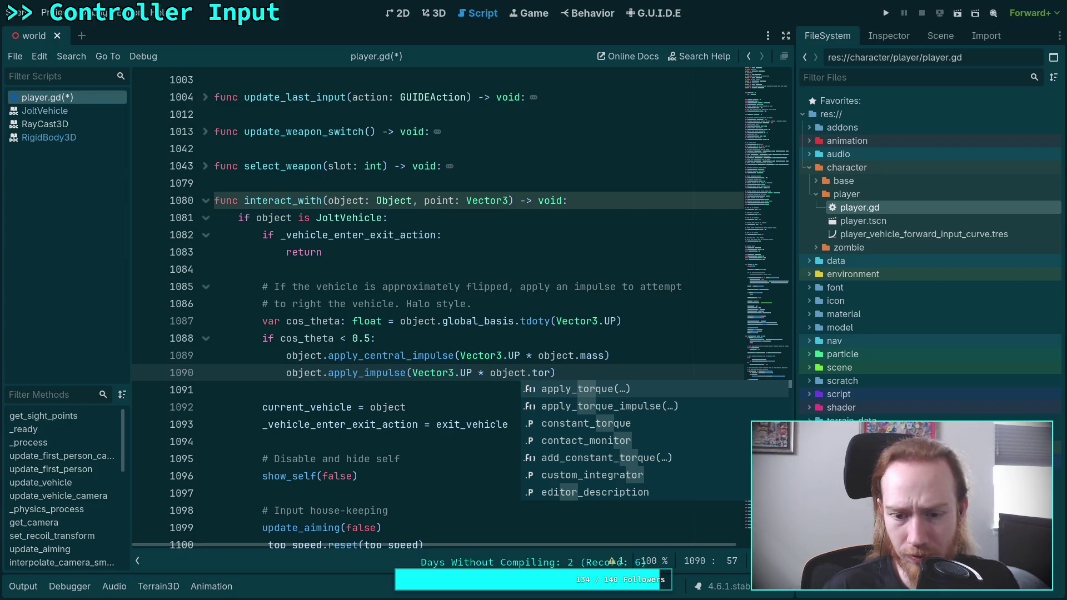
{"action": "key", "text": "Down"}
{"action": "key", "text": "Down"}
{"action": "key", "text": "Down"}
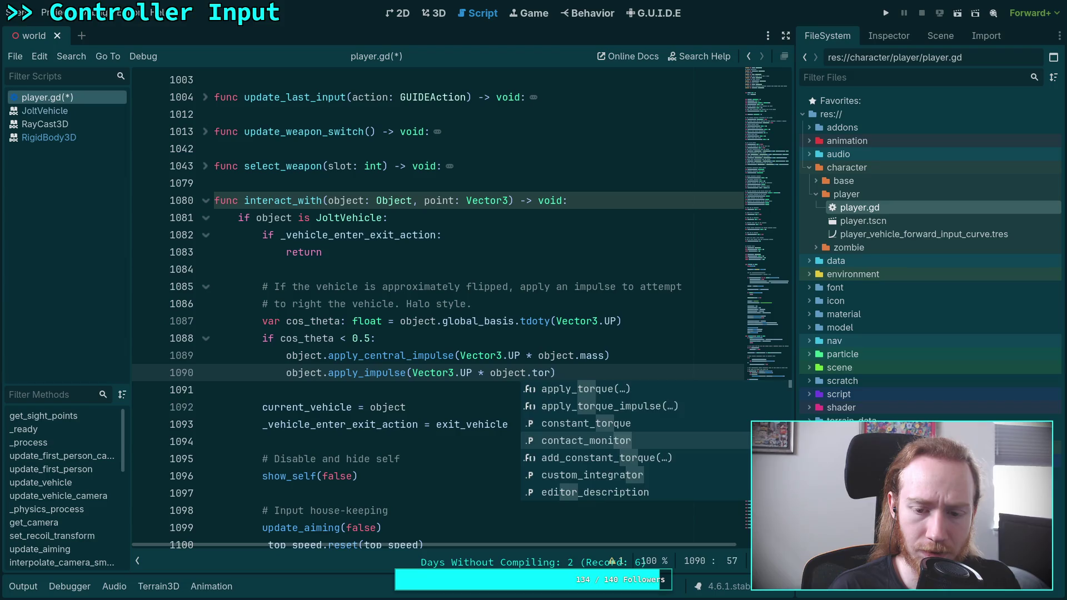
{"action": "key", "text": "BackSpace"}
{"action": "key", "text": "BackSpace"}
{"action": "key", "text": "BackSpace"}
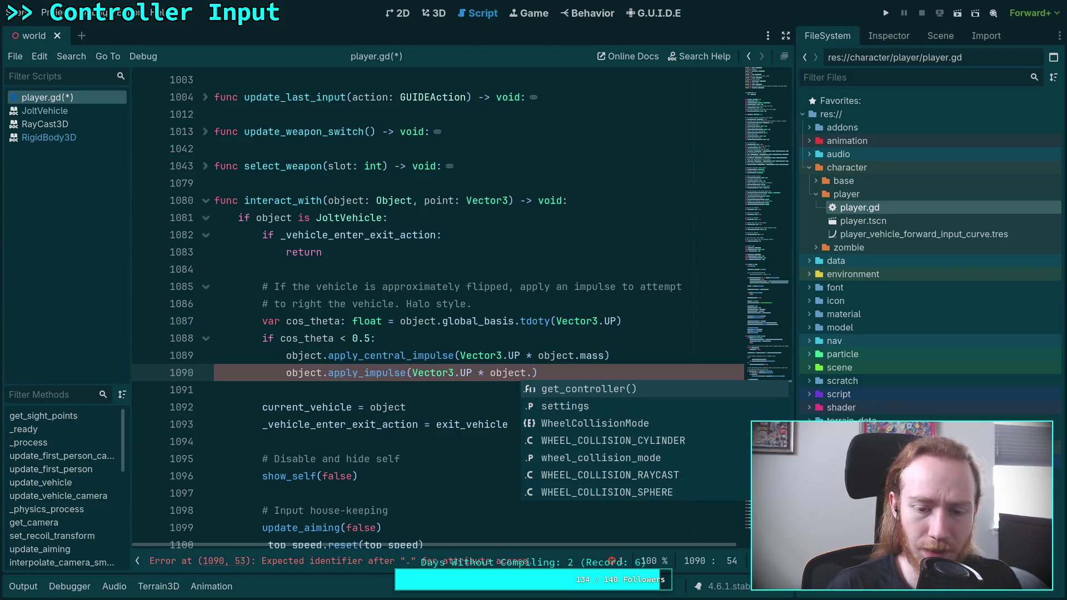
{"action": "left_click", "coordinate": [46, 110]}
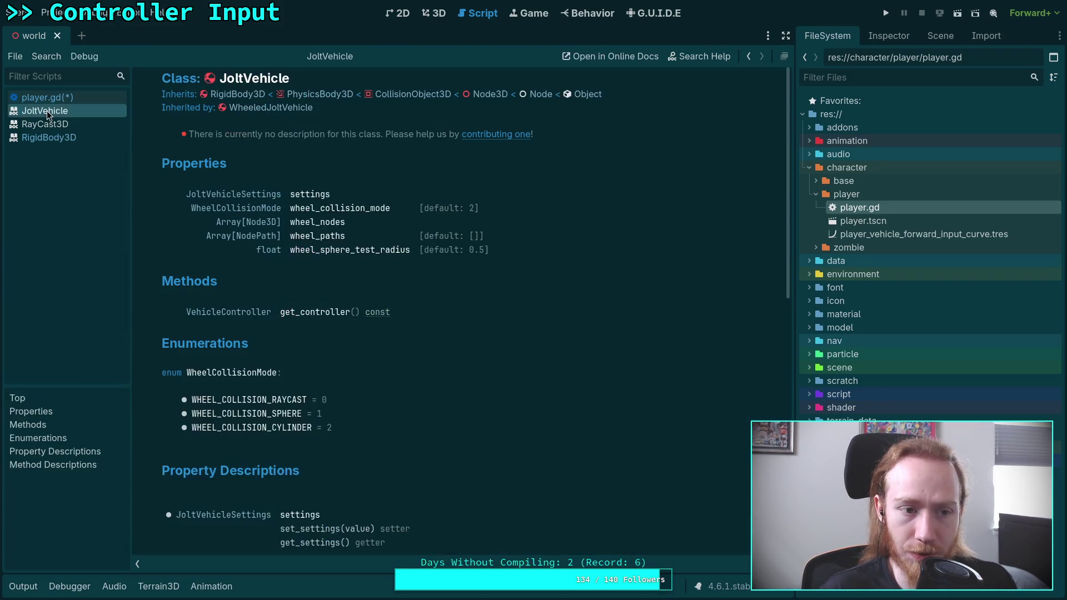
- Follow JoltVehicle's inherited RigidBody3D link and scroll to its Properties list
{"action": "left_click", "coordinate": [253, 97]}
{"action": "scroll", "coordinate": [329, 350], "scroll_direction": "down", "scroll_amount": 5}
{"action": "scroll", "coordinate": [272, 229], "scroll_direction": "down", "scroll_amount": 1}
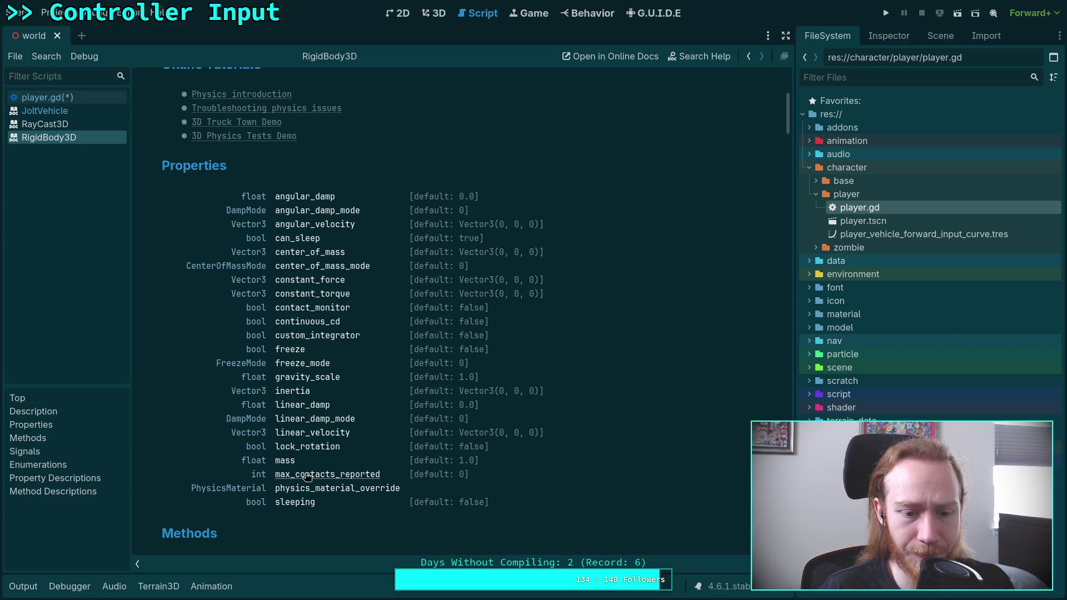
{"action": "scroll", "coordinate": [323, 450], "scroll_direction": "down", "scroll_amount": 8}
{"action": "scroll", "coordinate": [336, 428], "scroll_direction": "down", "scroll_amount": 9}
{"action": "scroll", "coordinate": [336, 428], "scroll_direction": "up", "scroll_amount": 18}
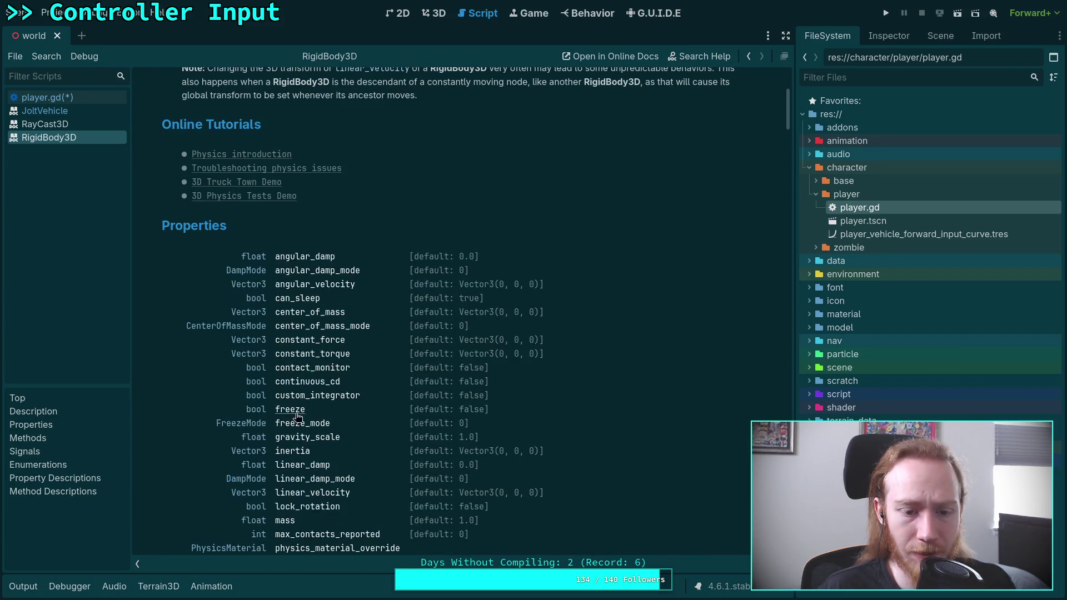
- Read the RigidBody3D inertia property description, then return to player.gd
{"action": "left_click", "coordinate": [293, 452]}
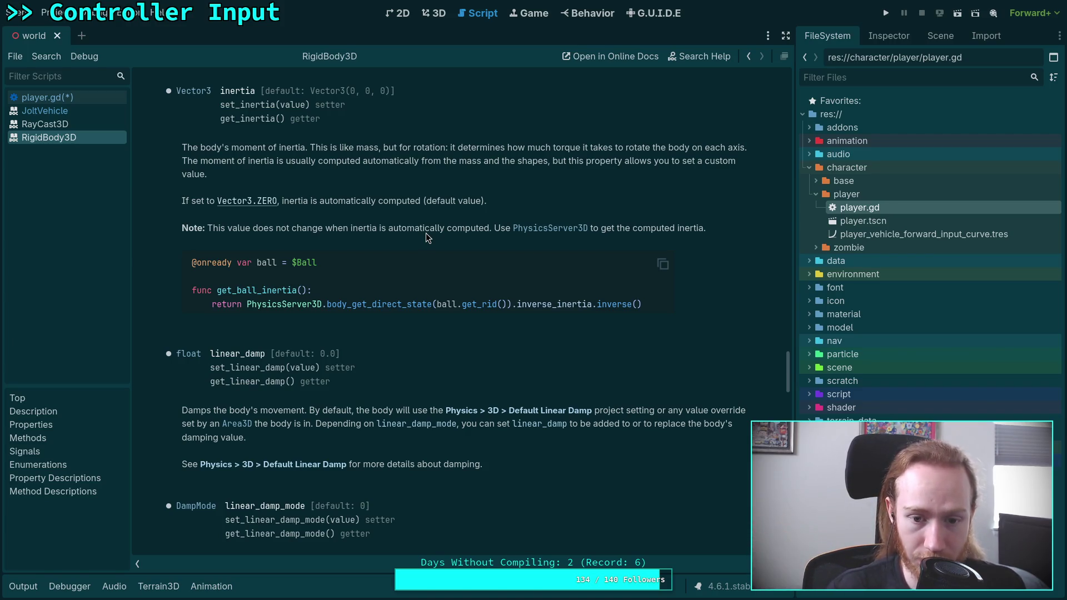
{"action": "left_click", "coordinate": [68, 96]}
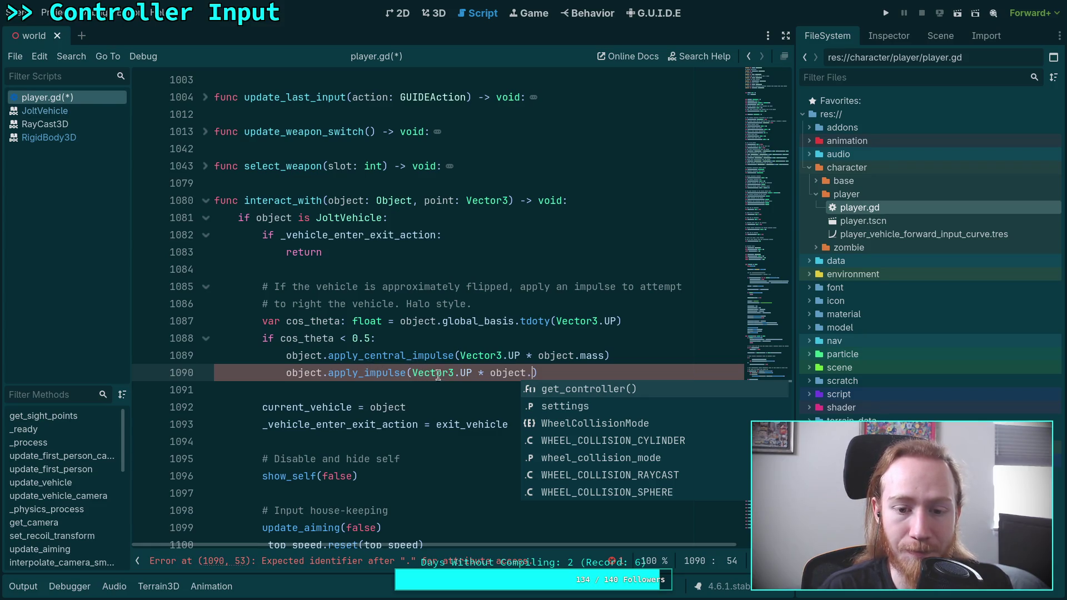
- Complete the apply_impulse multiplier as Vector3.UP * object.inertia.x, leaving the second argument empty
{"action": "mouse_move", "coordinate": [496, 373]}
{"action": "type", "text": "in"}
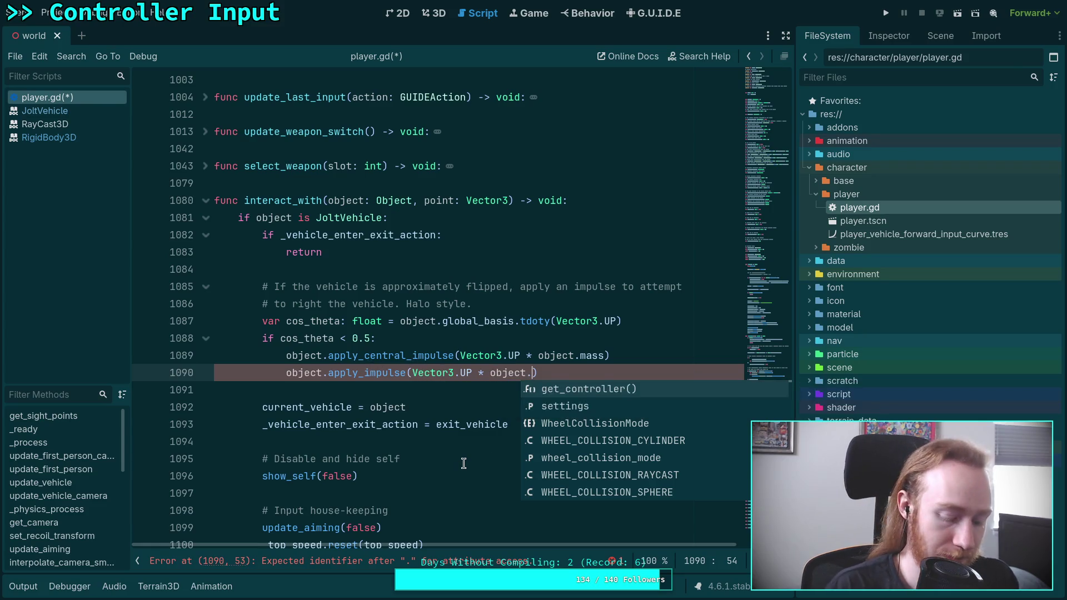
{"action": "key", "text": "Return"}
{"action": "type", "text": "."}
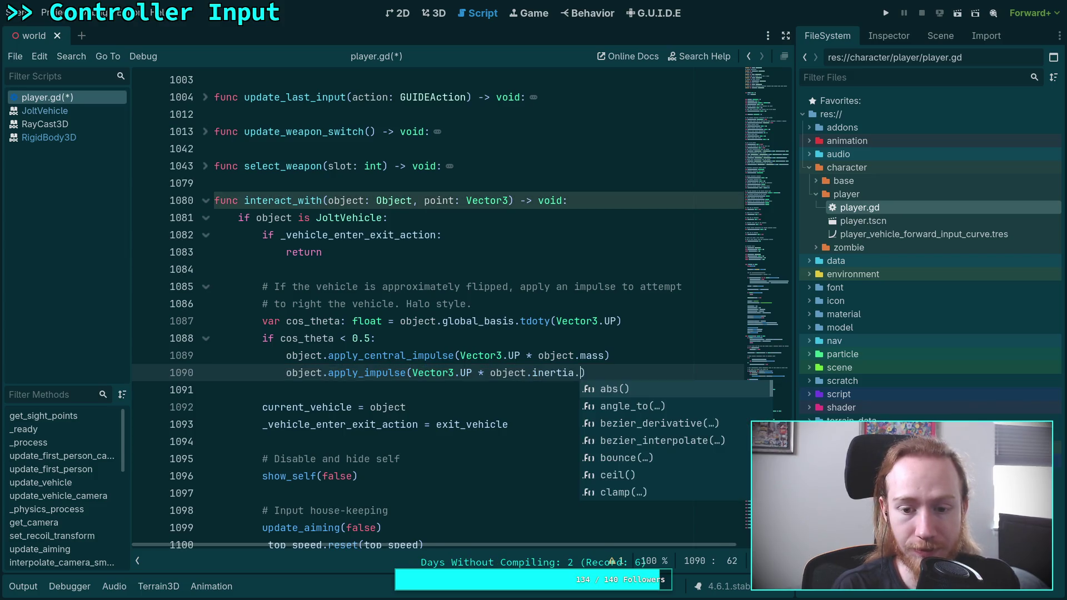
{"action": "type", "text": "x"}
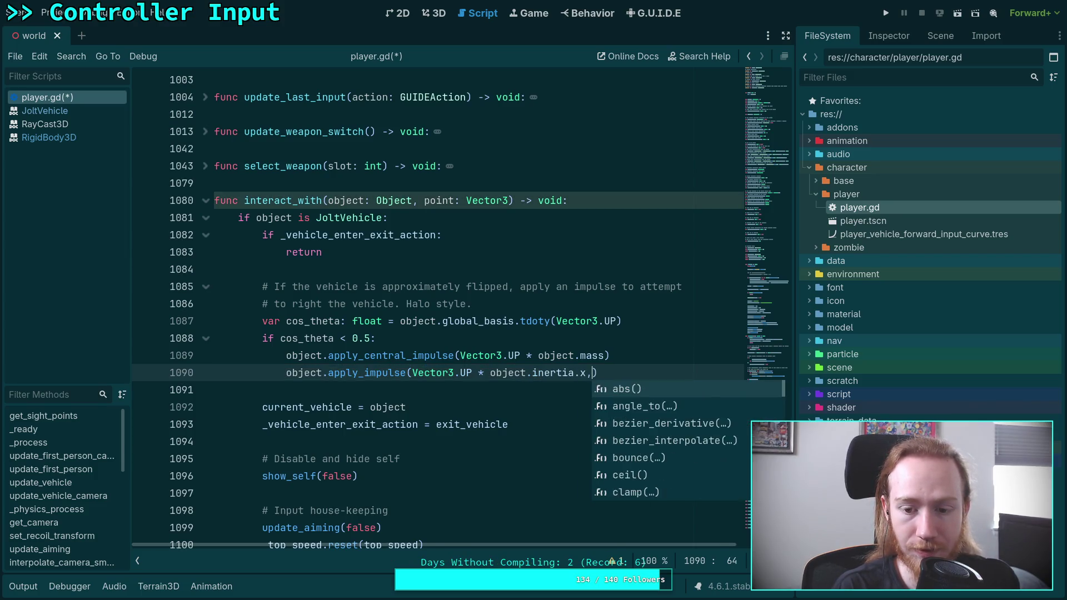
{"action": "type", "text": ","}
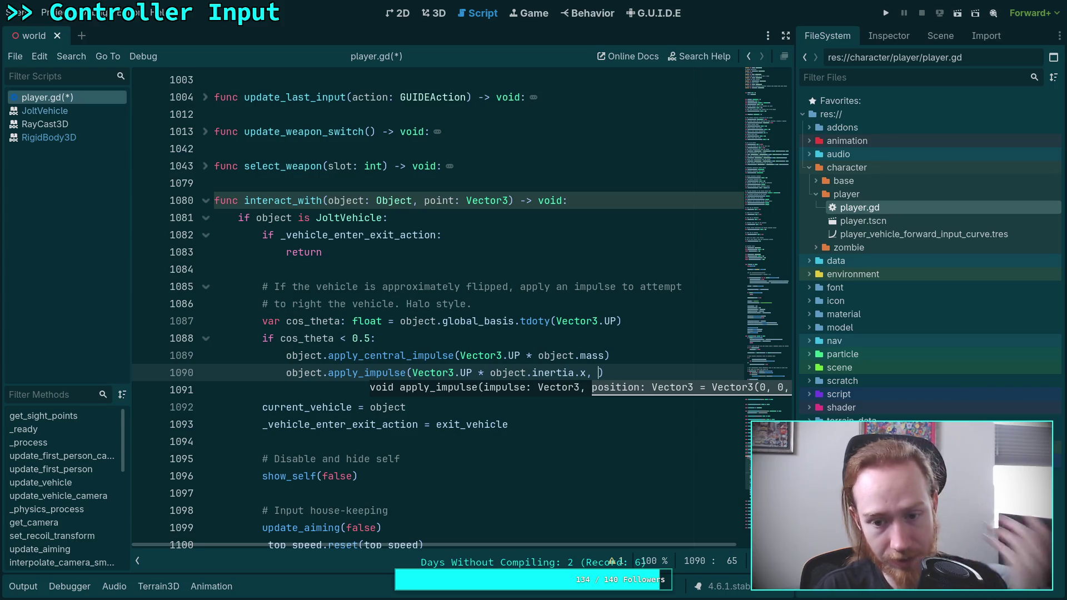
- Insert a blank line after the apply_central_impulse call, trying and then removing a 0.5 factor
{"action": "left_click", "coordinate": [622, 354]}
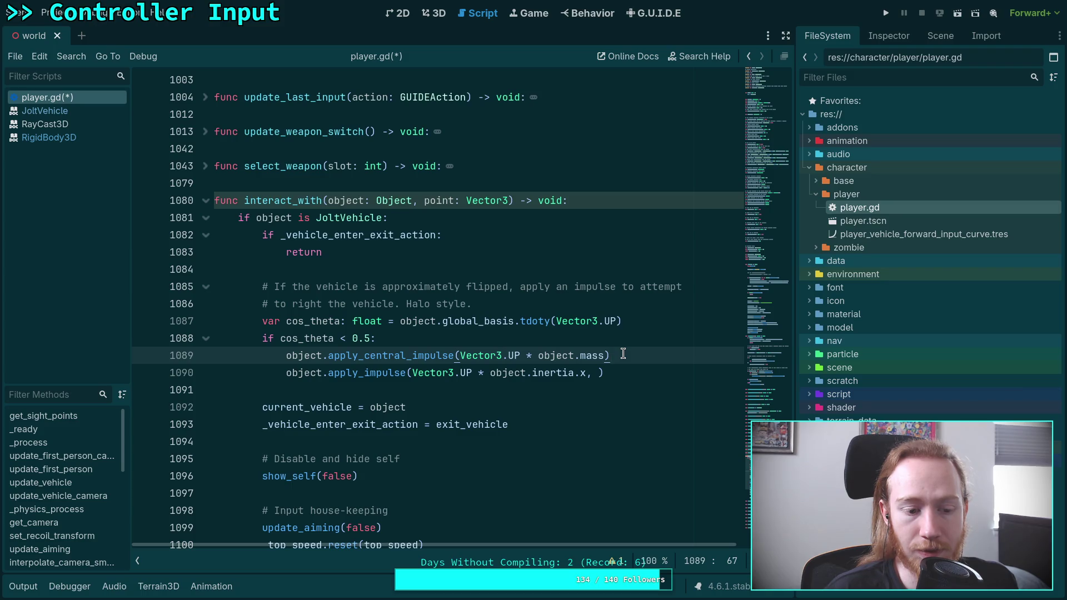
{"action": "key", "text": "Return"}
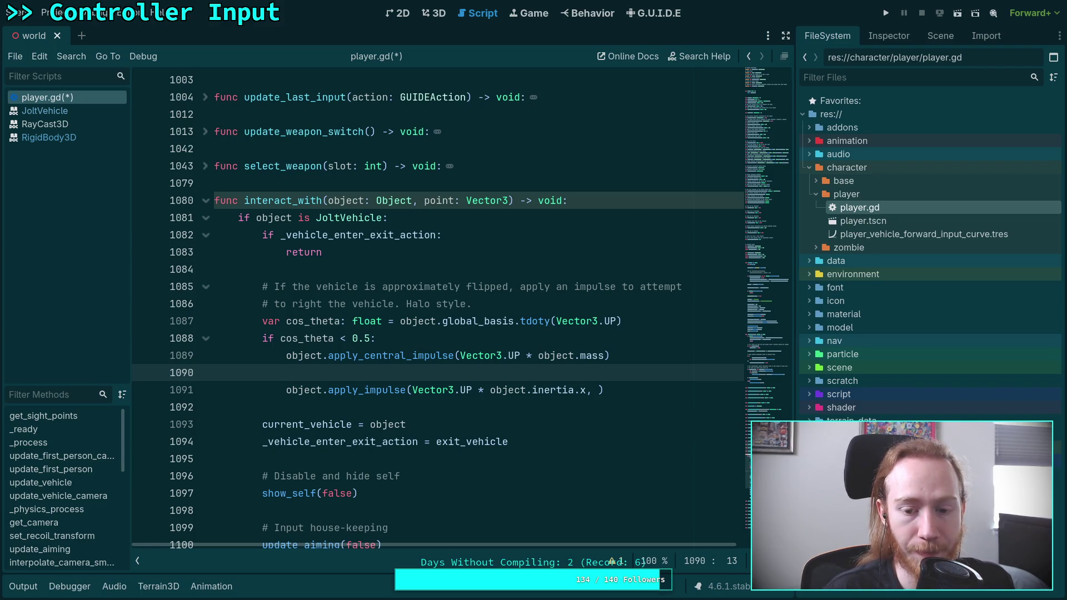
{"action": "left_click", "coordinate": [490, 389]}
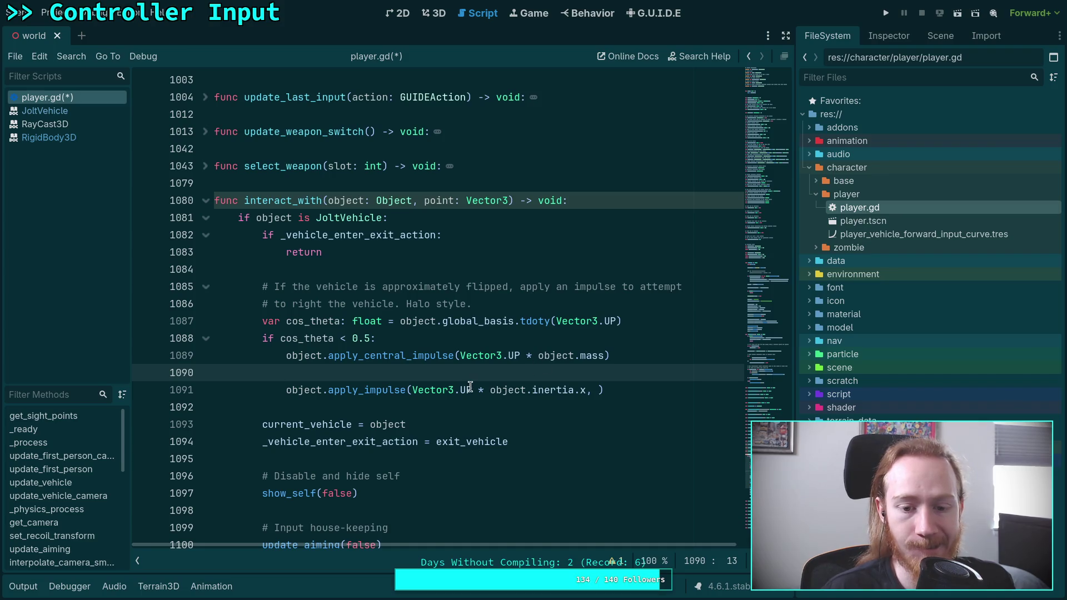
{"action": "type", "text": "*"}
{"action": "key", "text": "Left"}
{"action": "key", "text": "Left"}
{"action": "key", "text": "Left"}
{"action": "type", "text": "0.5"}
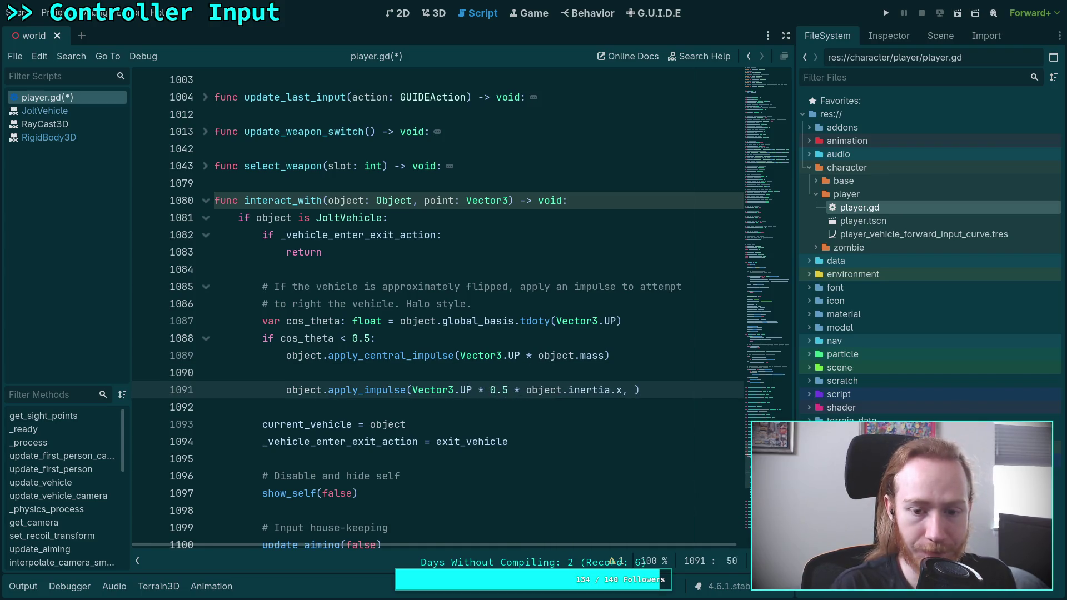
{"action": "left_click", "coordinate": [525, 372]}
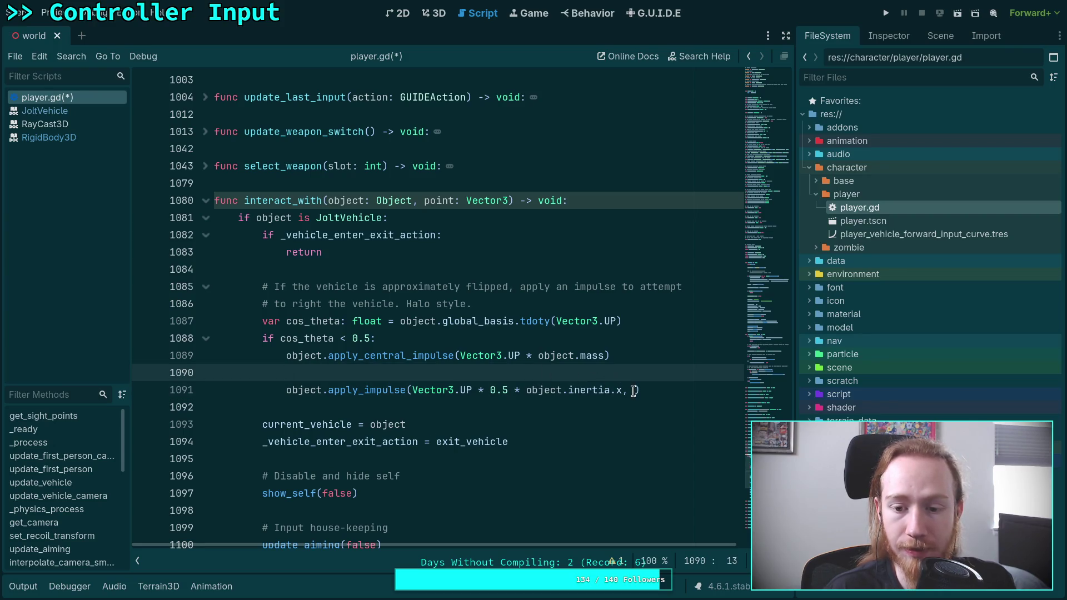
{"action": "left_click", "coordinate": [503, 390]}
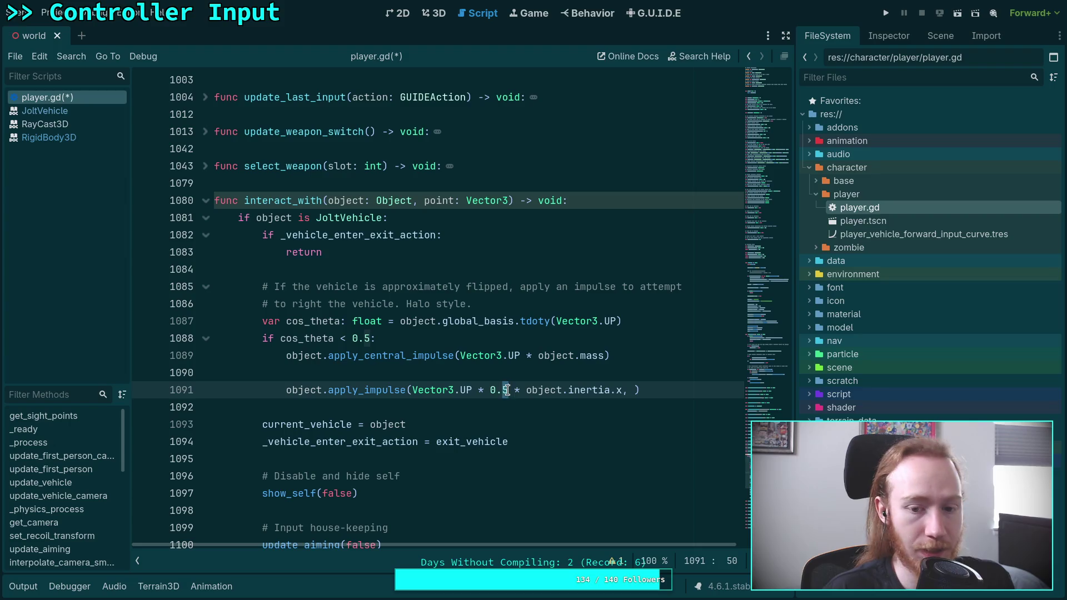
{"action": "left_click", "coordinate": [534, 372]}
{"action": "left_click_drag", "start_coordinate": [490, 390], "coordinate": [526, 390]}
{"action": "key", "text": "BackSpace"}
{"action": "left_click", "coordinate": [548, 372]}
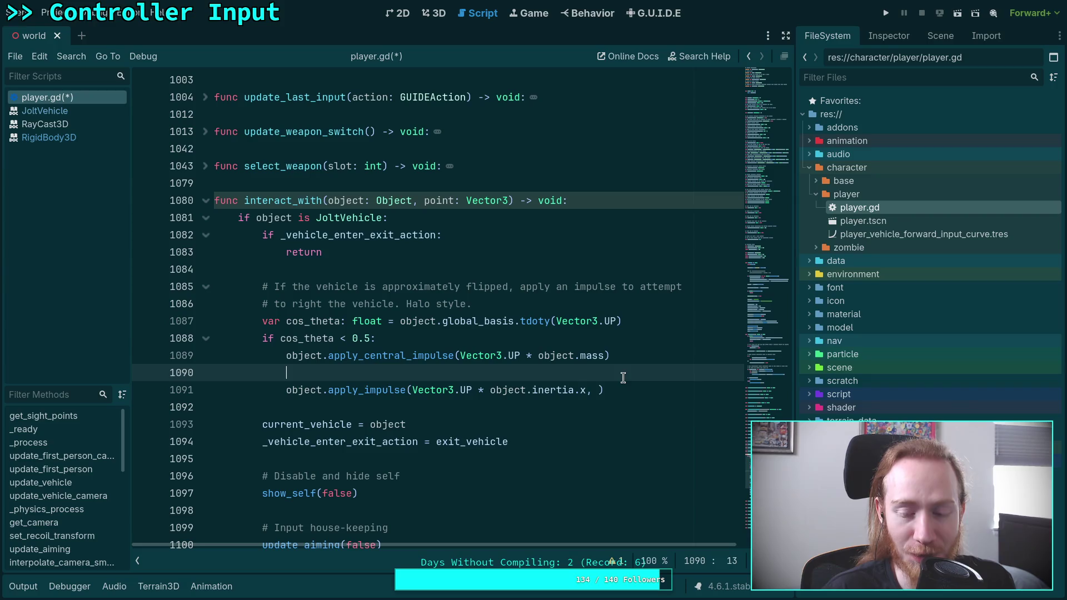